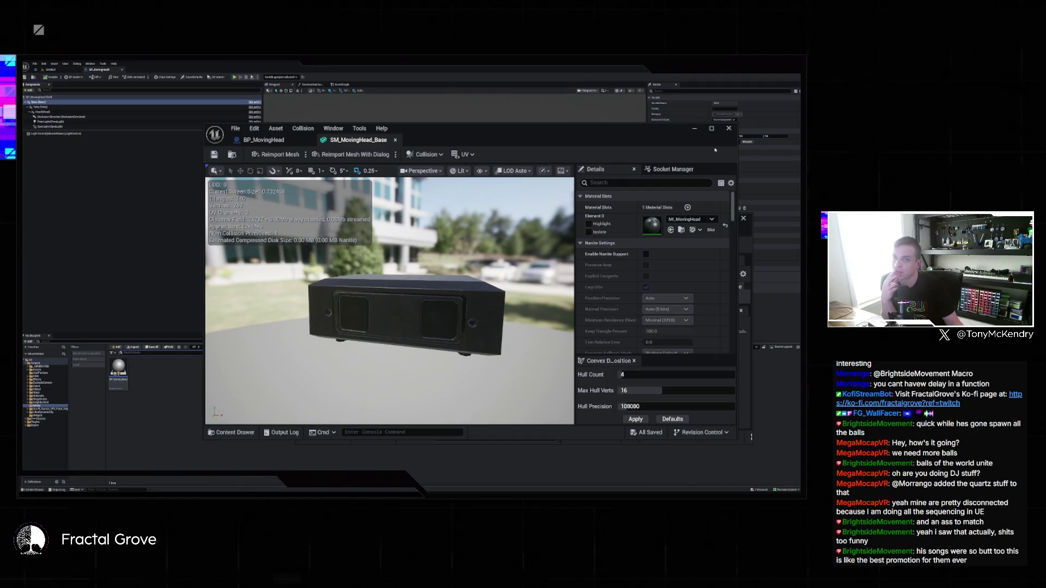
Step: Close the SM_MovingHead_Base mesh editor and open the Plugins window from the Blueprint editor's Edit menu
{"action": "left_click", "coordinate": [729, 128]}
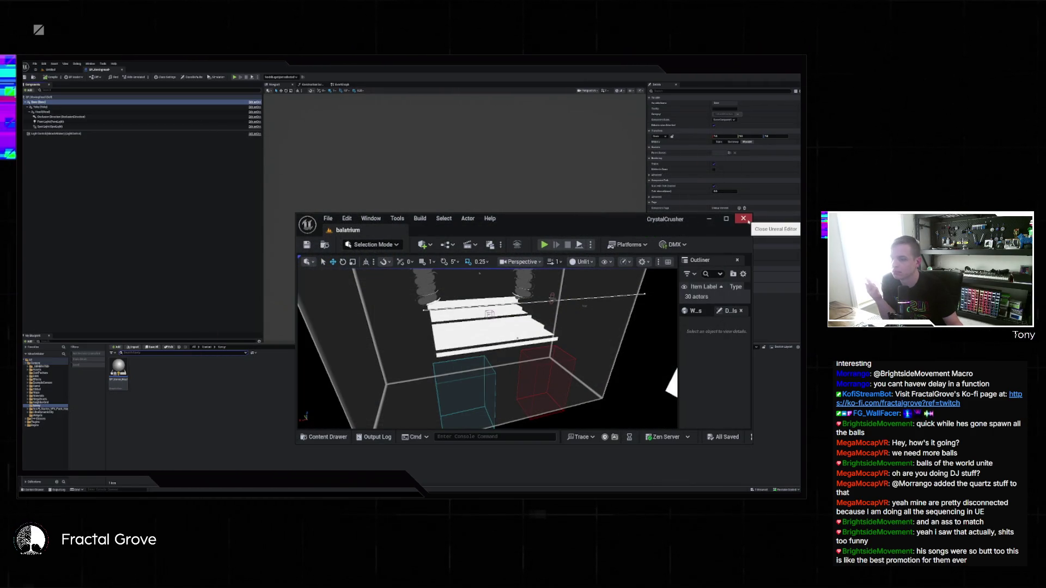
{"action": "left_click", "coordinate": [220, 407]}
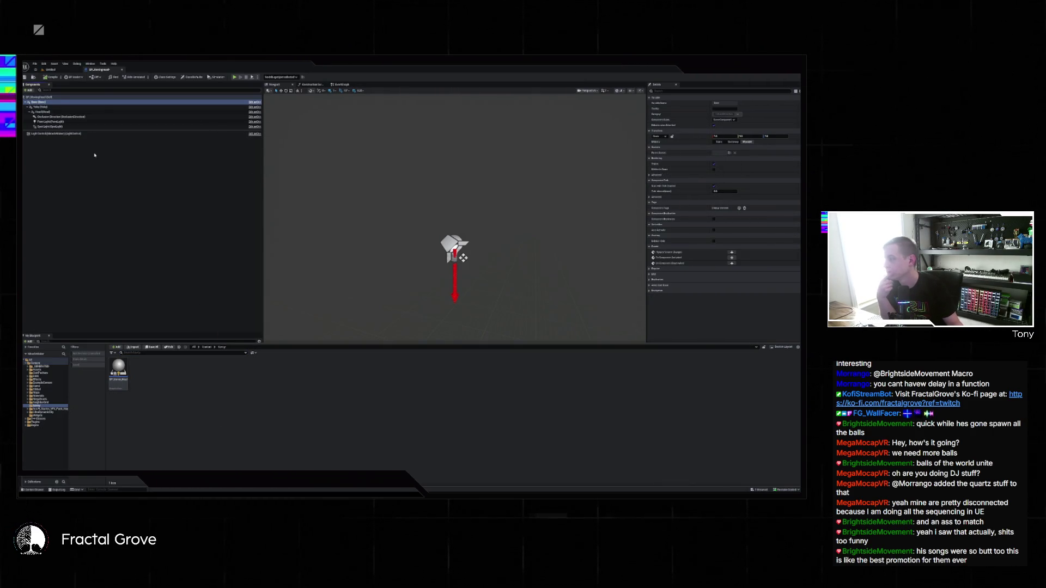
{"action": "left_click", "coordinate": [43, 64]}
{"action": "left_click", "coordinate": [55, 118]}
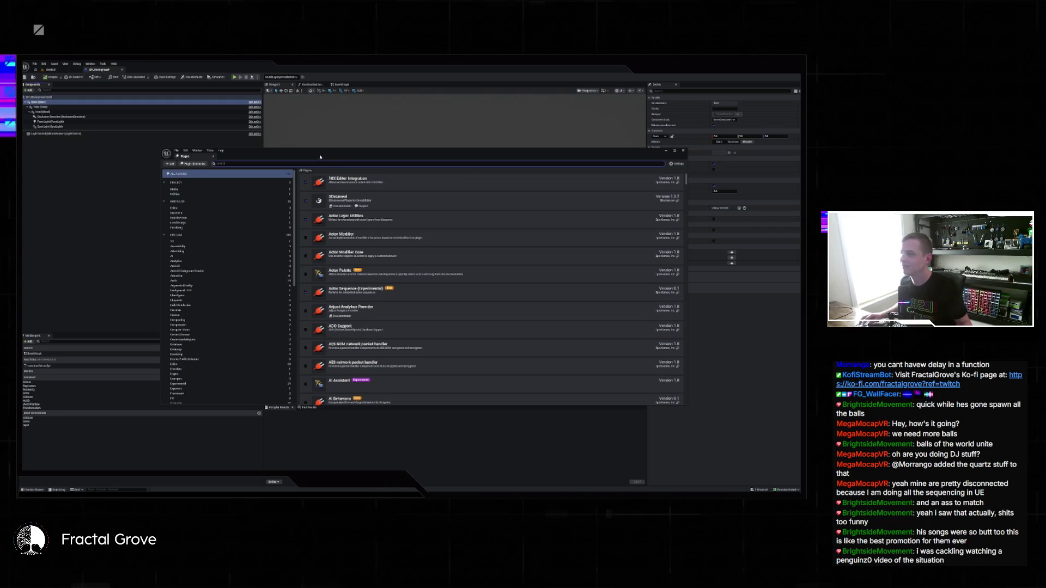
Step: Enable the DMX Fixtures plugin found via a 'dmx' search, saving pending content and restarting
{"action": "type", "text": "dmx"}
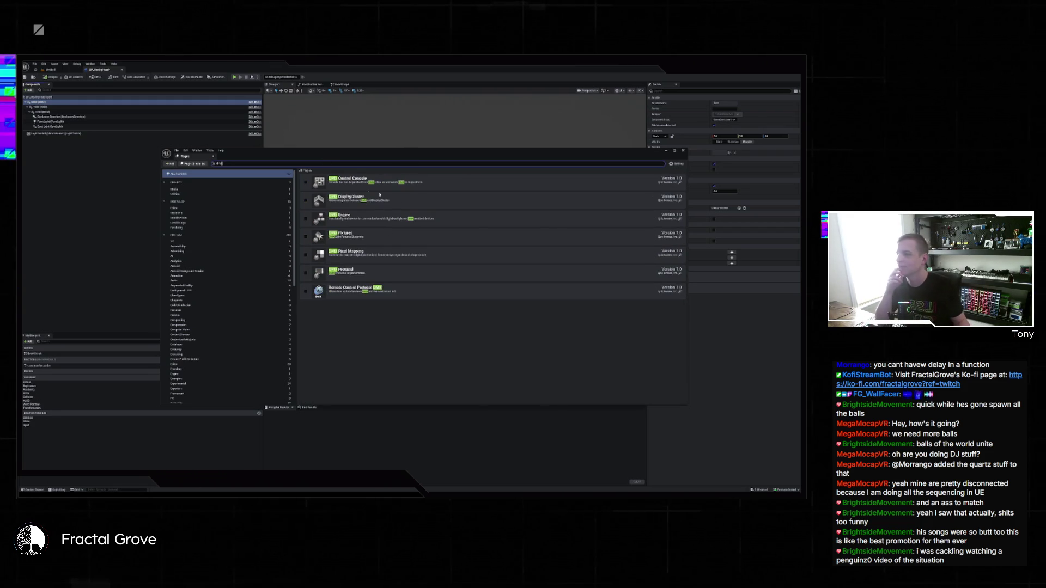
{"action": "left_click", "coordinate": [305, 237]}
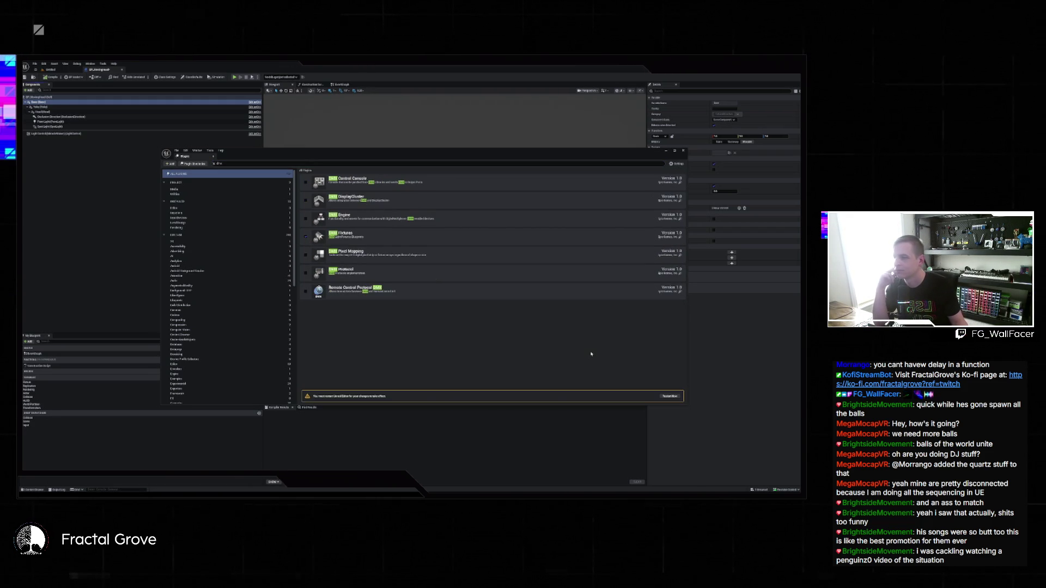
{"action": "left_click", "coordinate": [676, 397]}
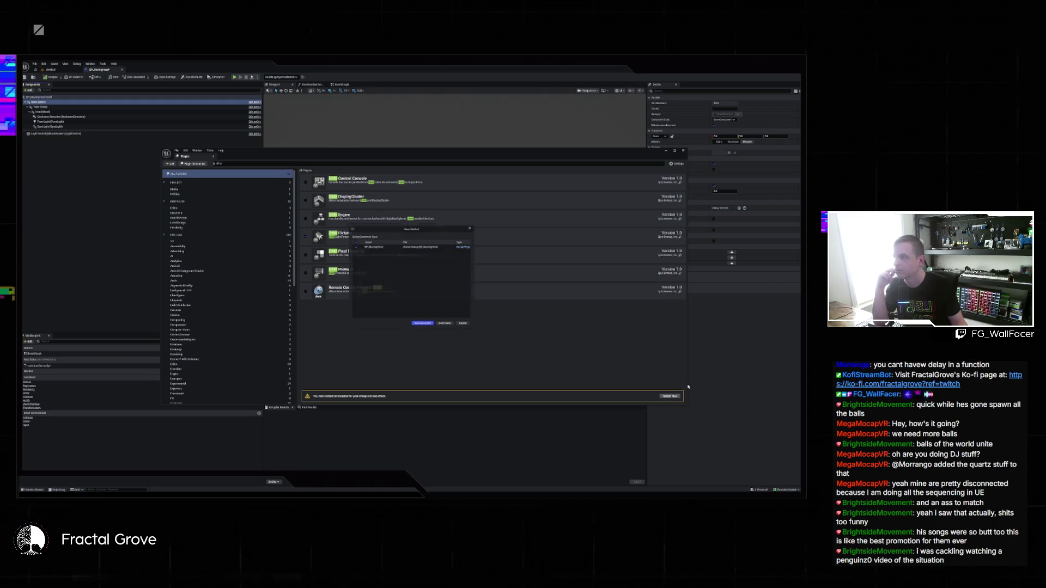
{"action": "left_click", "coordinate": [420, 325]}
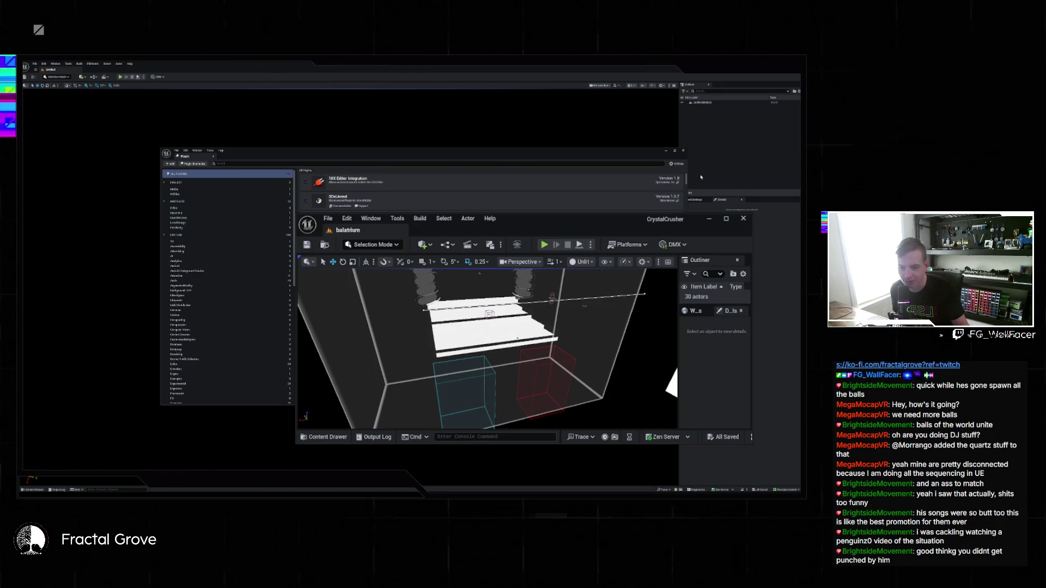
Step: Close the extra level window and the Plugins list, and open the Content Drawer's folder tree
{"action": "left_click", "coordinate": [634, 152]}
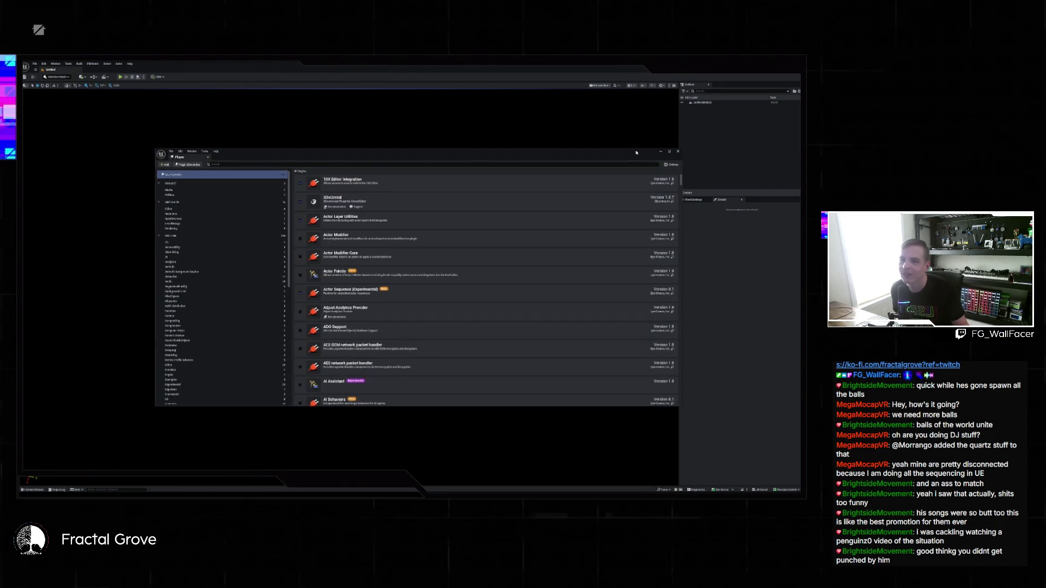
{"action": "left_click", "coordinate": [675, 150]}
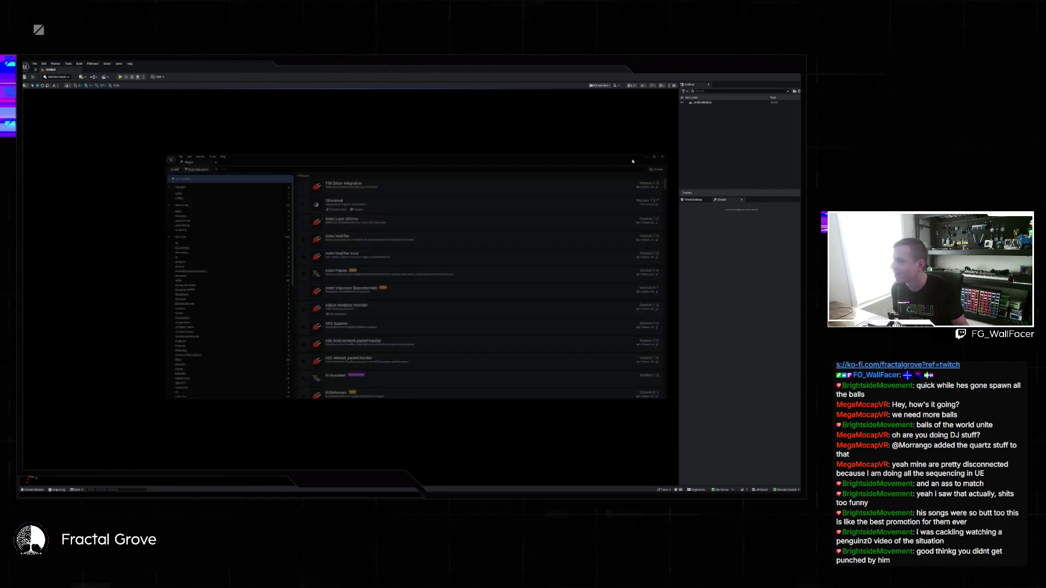
{"action": "left_click", "coordinate": [39, 489]}
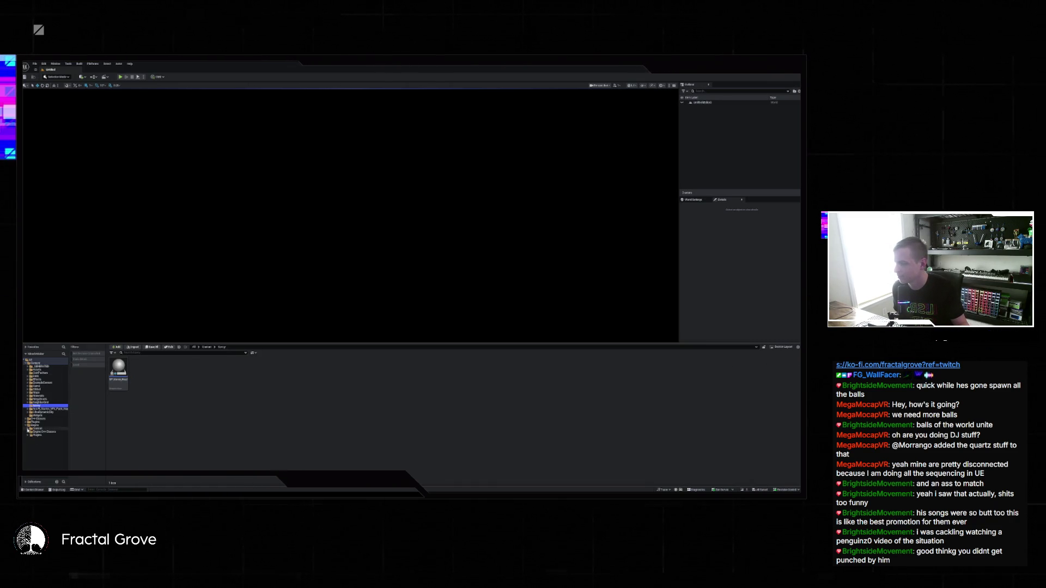
{"action": "left_click", "coordinate": [27, 425]}
{"action": "scroll", "coordinate": [33, 436], "scroll_direction": "down", "scroll_amount": 10}
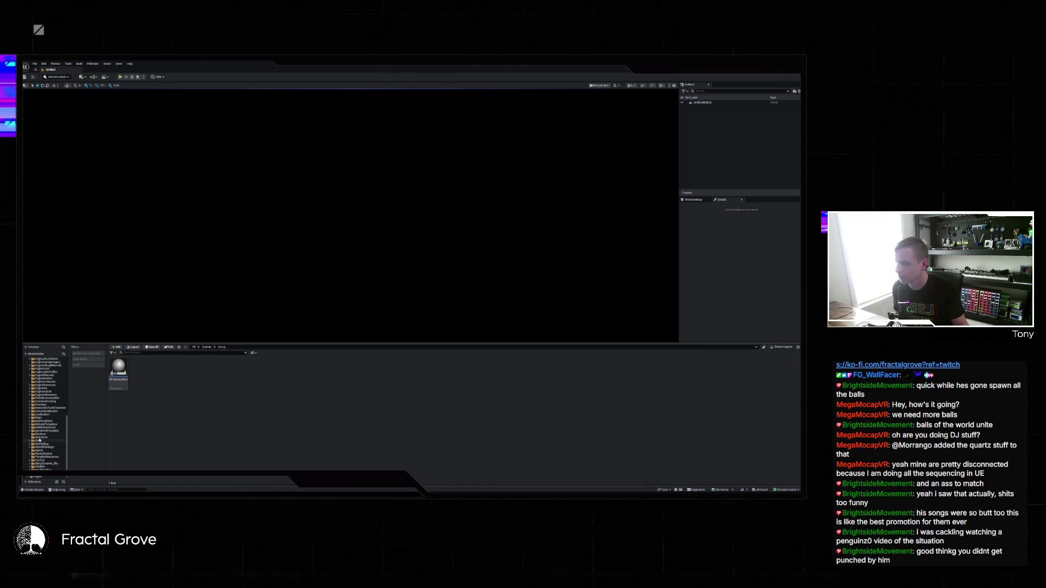
{"action": "scroll", "coordinate": [30, 406], "scroll_direction": "up", "scroll_amount": 10}
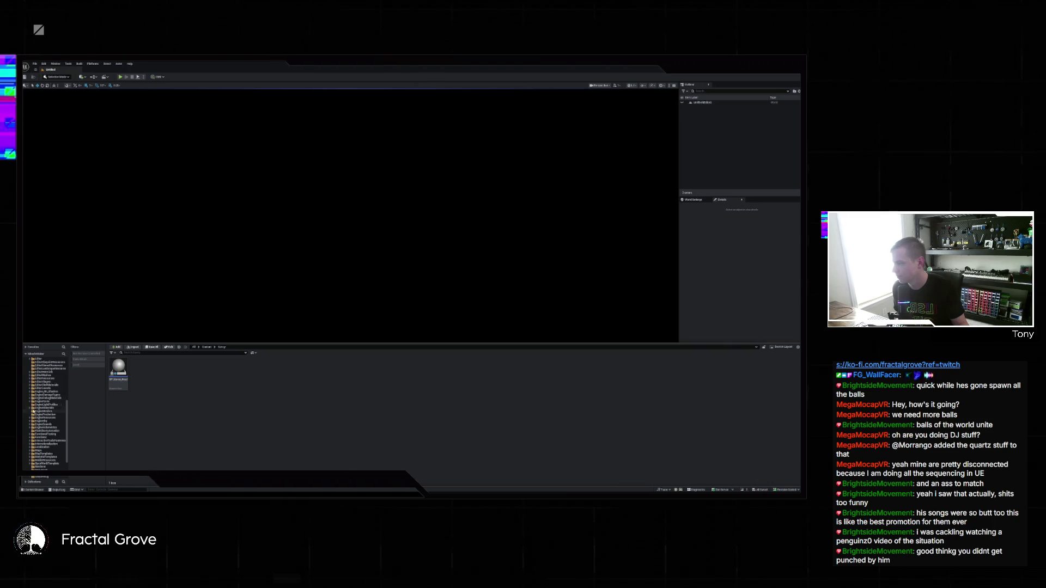
{"action": "scroll", "coordinate": [34, 414], "scroll_direction": "up", "scroll_amount": 5}
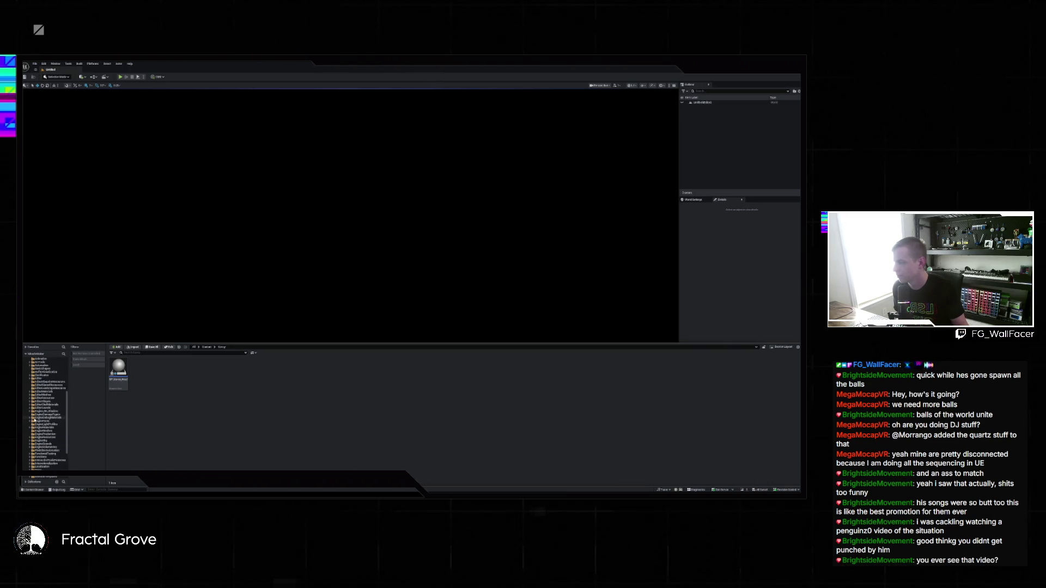
{"action": "scroll", "coordinate": [34, 421], "scroll_direction": "down", "scroll_amount": 10}
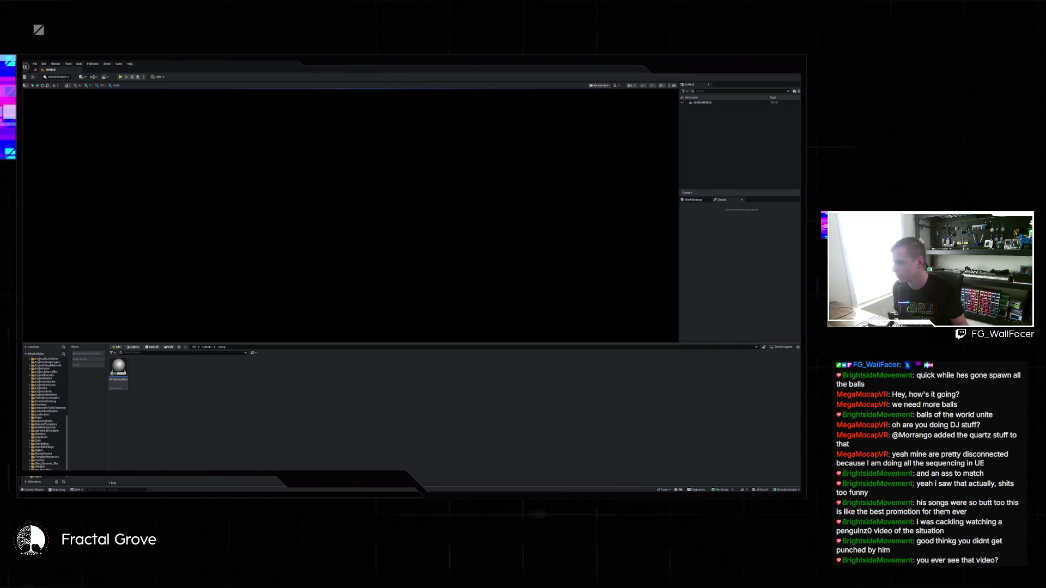
{"action": "scroll", "coordinate": [43, 447], "scroll_direction": "down", "scroll_amount": 10}
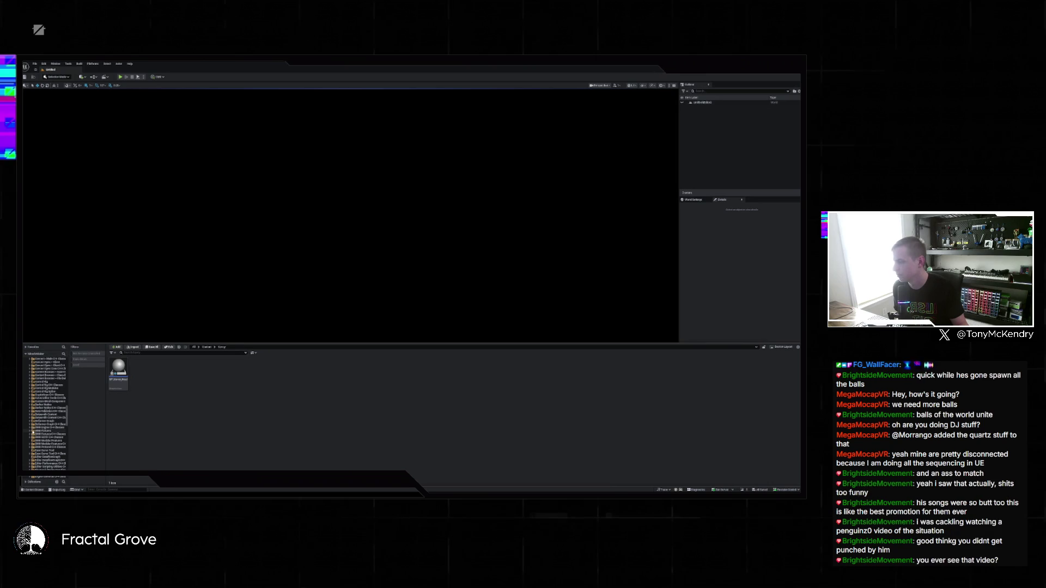
Step: Copy a fixture mesh from DMX Fixtures > LightFixtures > Meshes and paste it into Content/Gym
{"action": "double_click", "coordinate": [29, 432]}
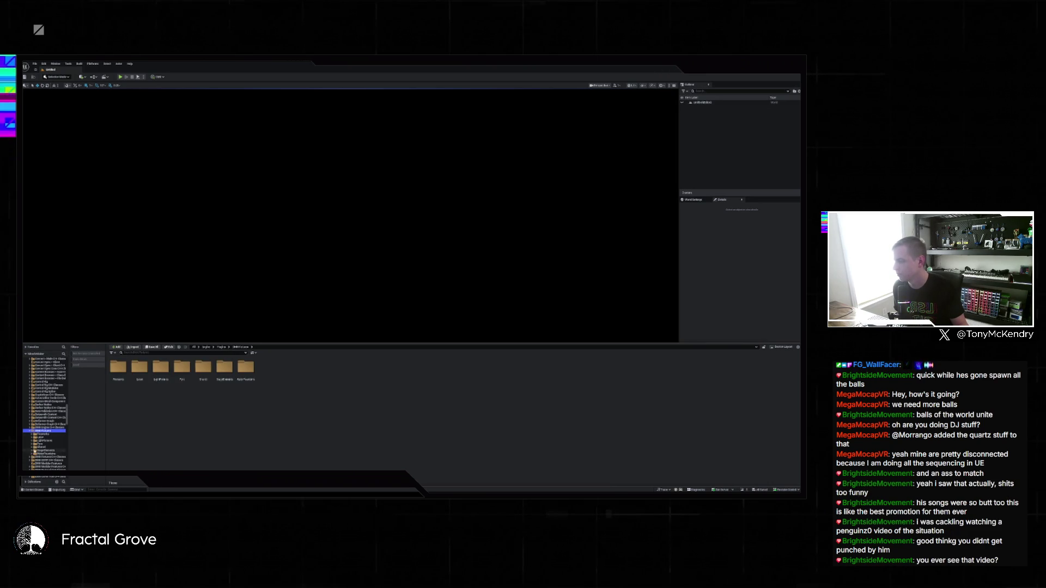
{"action": "left_click", "coordinate": [43, 441]}
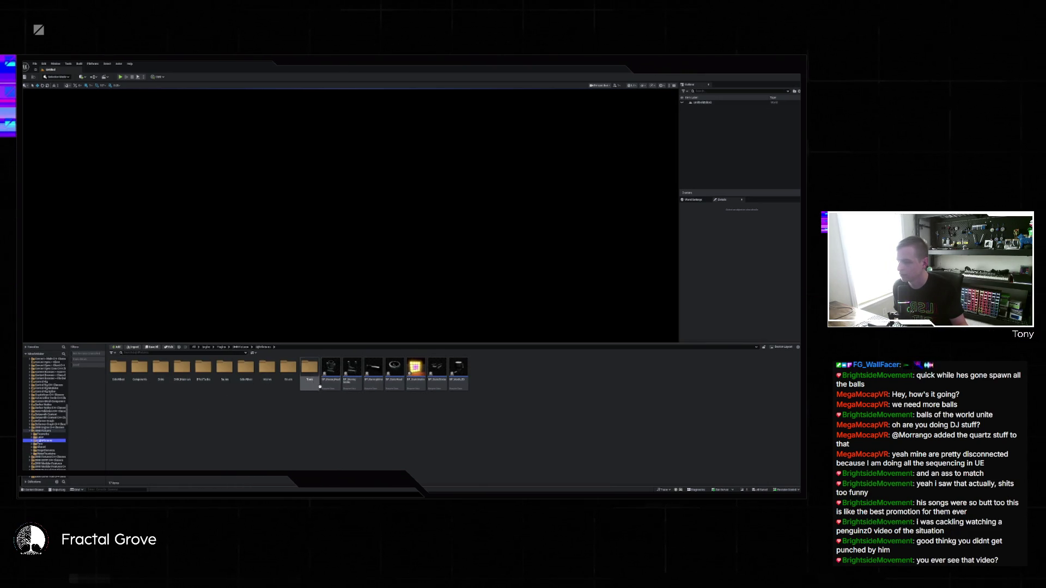
{"action": "left_click", "coordinate": [267, 373]}
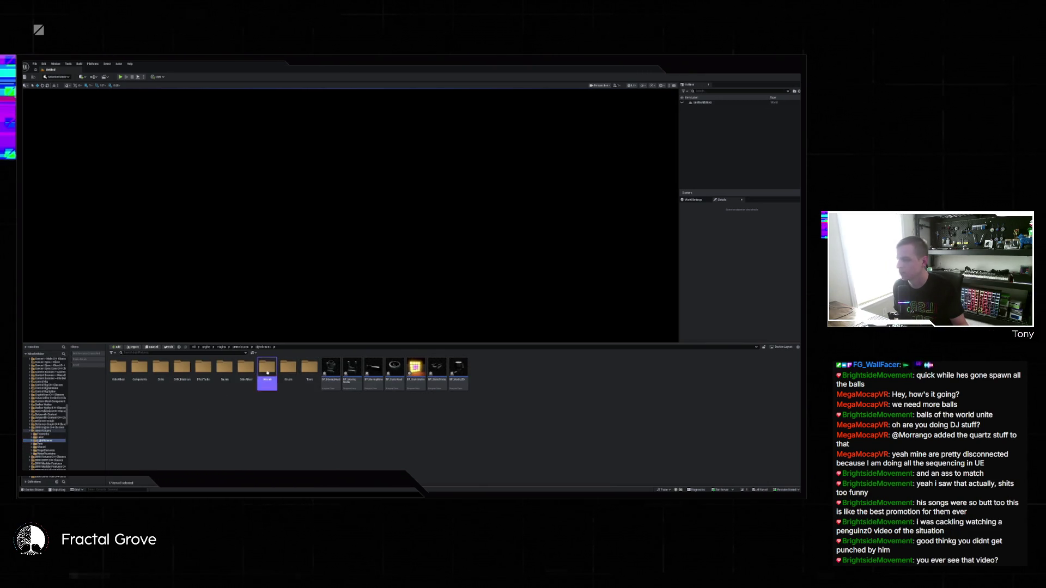
{"action": "double_click", "coordinate": [267, 372]}
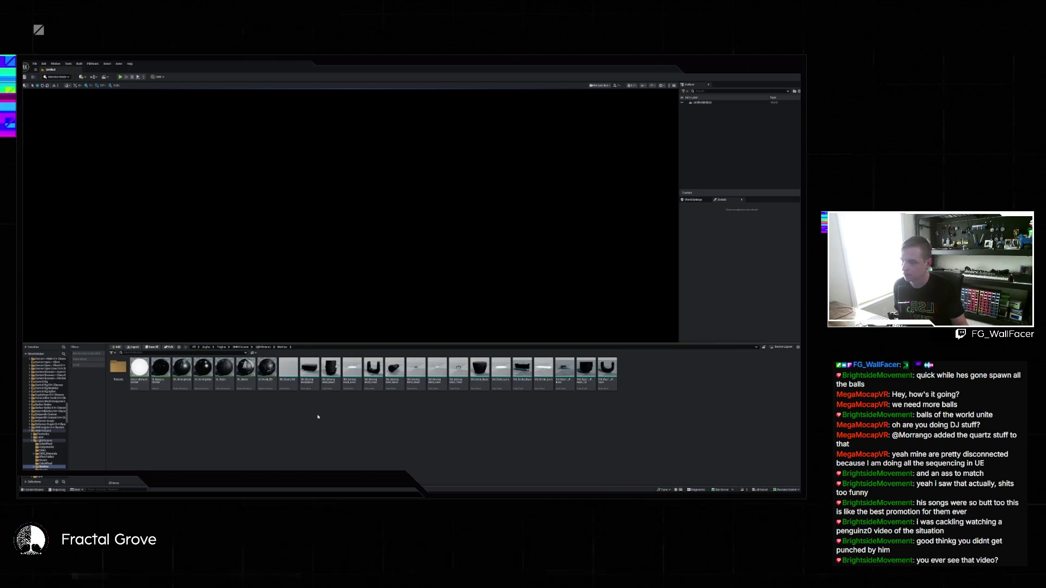
{"action": "left_click", "coordinate": [309, 373]}
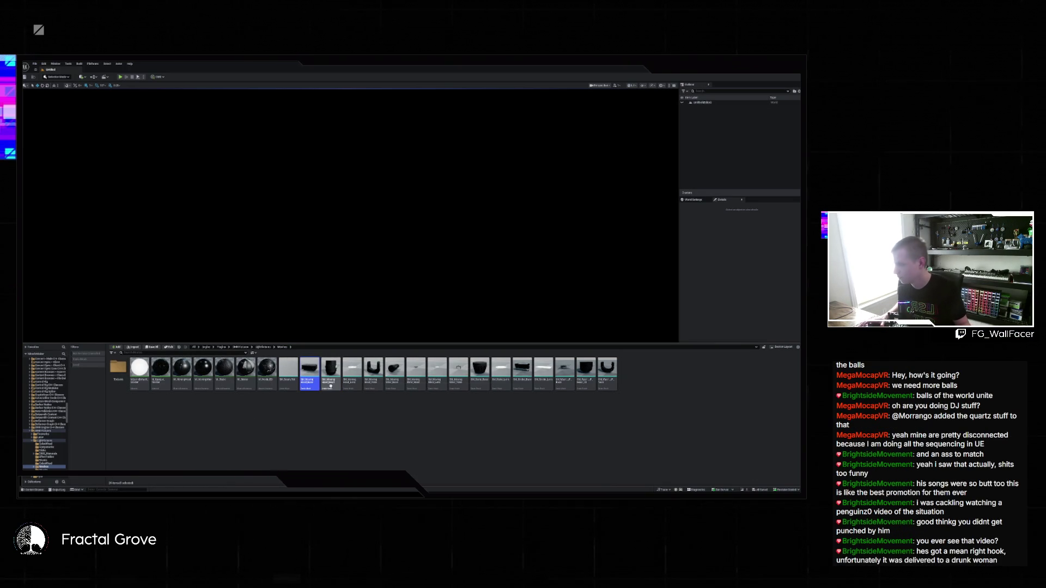
{"action": "key", "text": "alt+Left"}
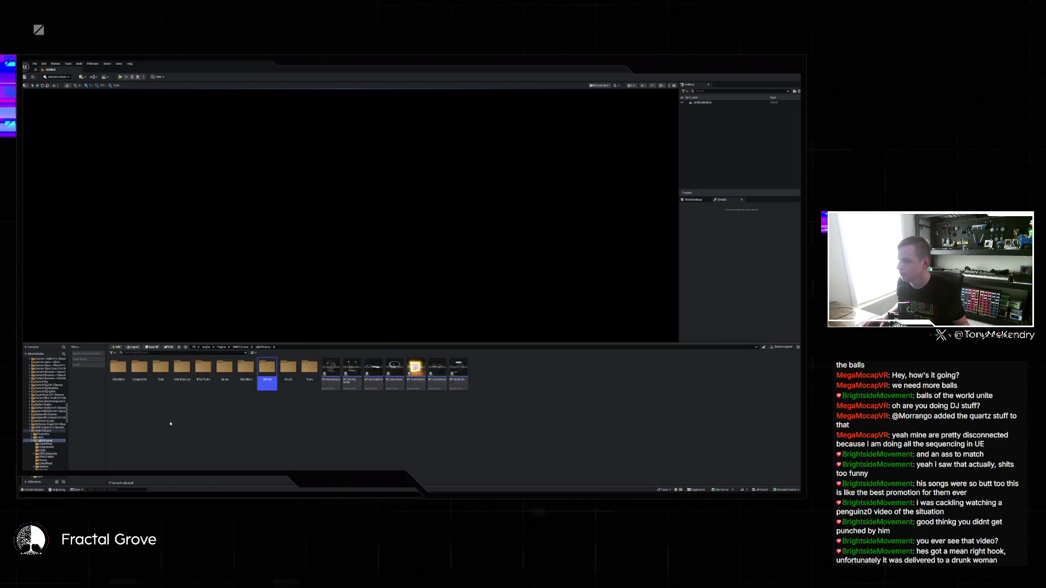
{"action": "key", "text": "alt+Left"}
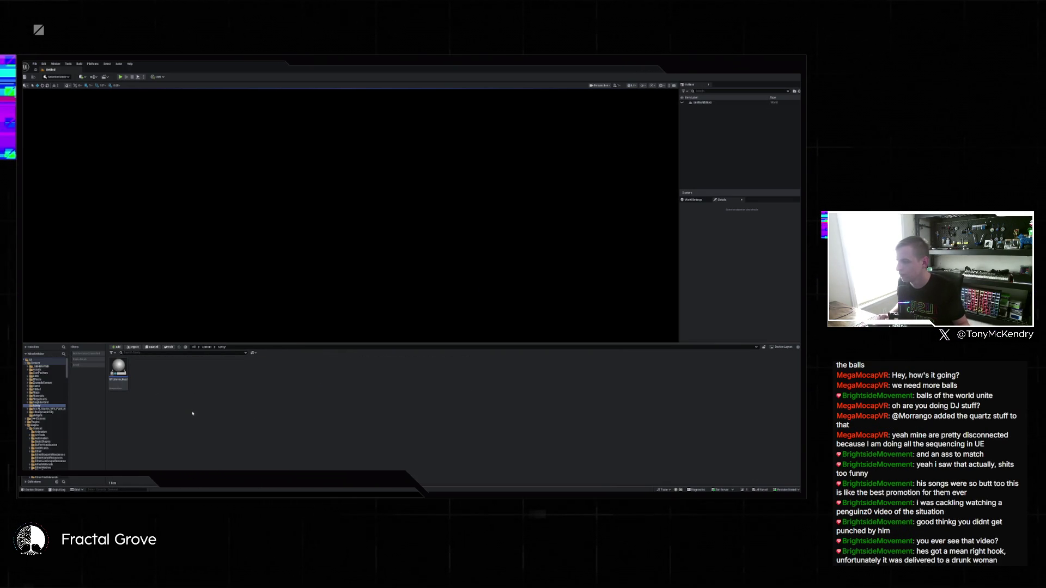
{"action": "key", "text": "ctrl+v"}
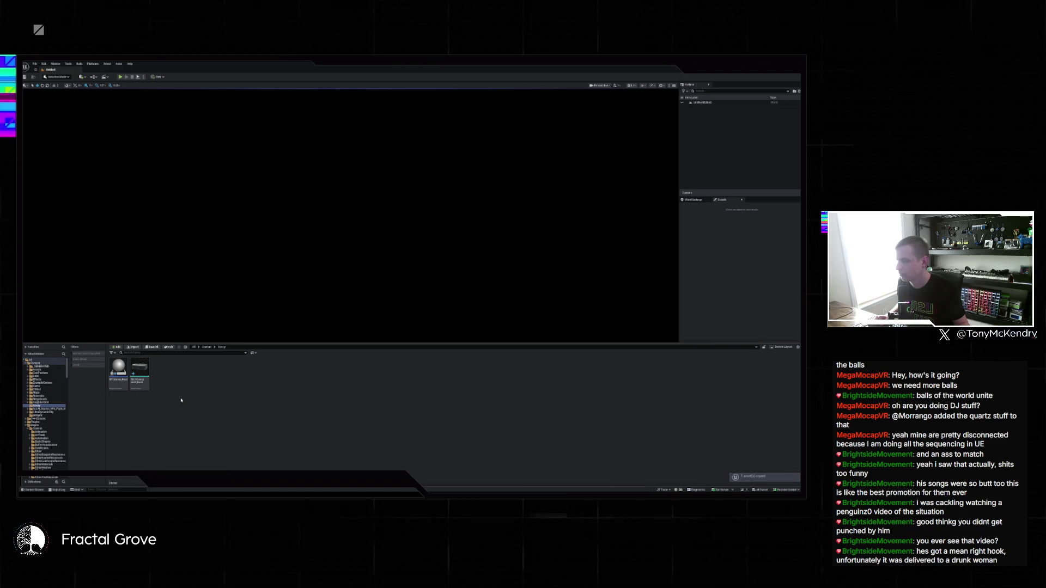
Step: Open BP_MovingHead from the Content Drawer into its Event Graph and select the Base component
{"action": "left_click", "coordinate": [118, 369]}
{"action": "double_click", "coordinate": [118, 370]}
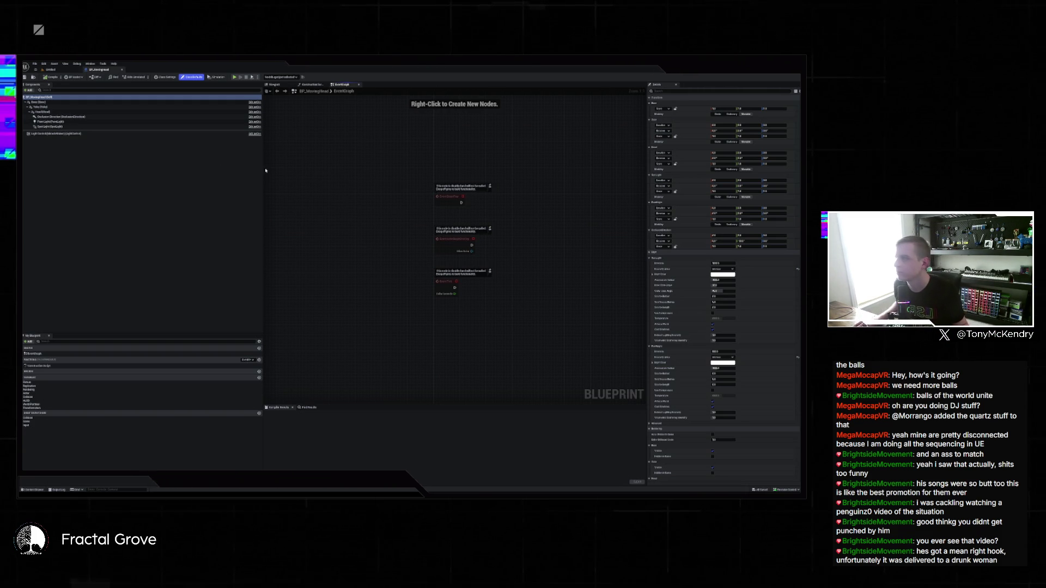
{"action": "left_click", "coordinate": [38, 102]}
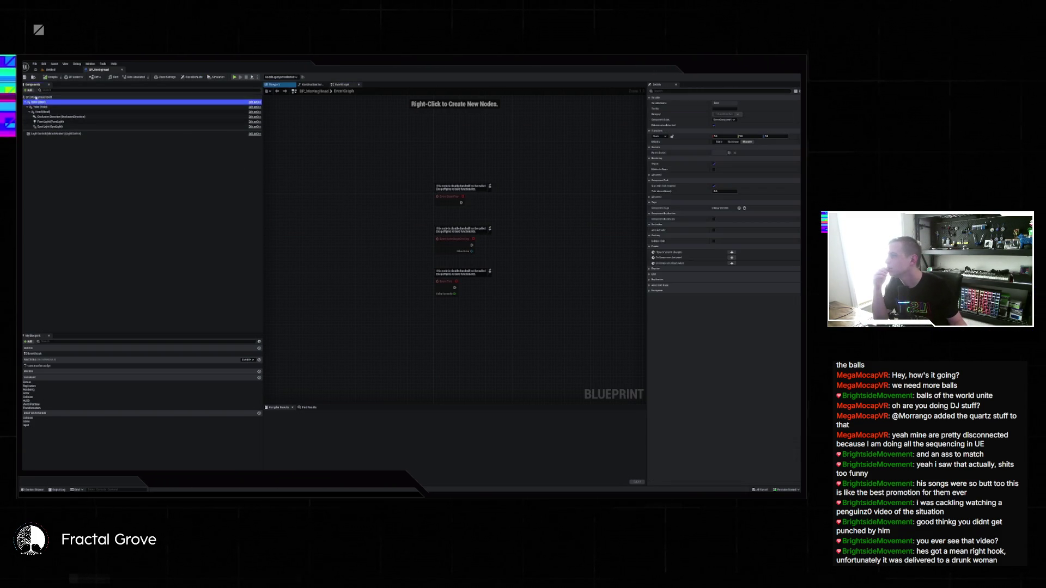
Step: Add a Static Mesh component under Base using the 'stat' search
{"action": "left_click", "coordinate": [28, 90]}
{"action": "type", "text": "stat"}
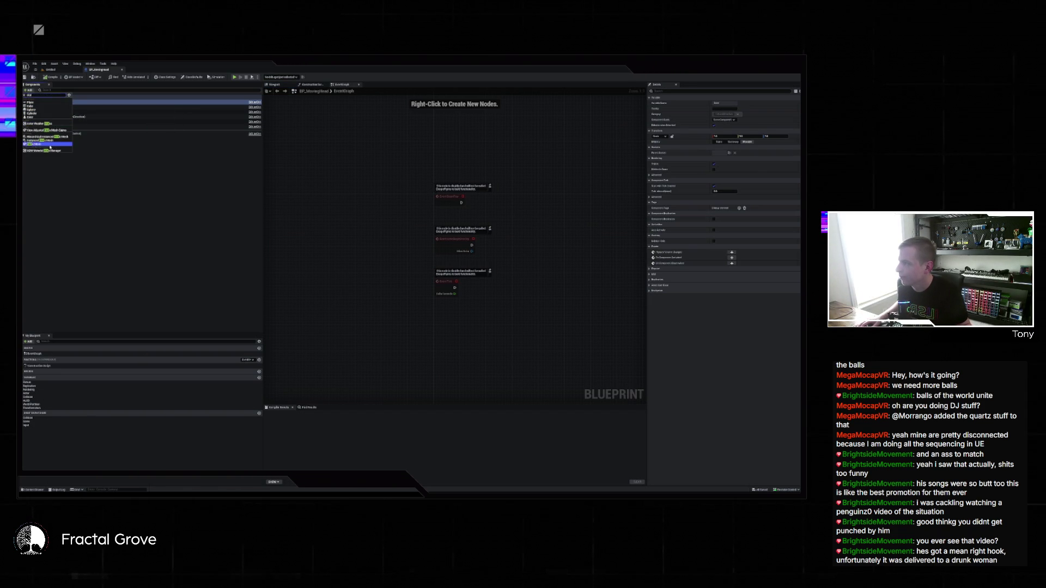
{"action": "left_click", "coordinate": [50, 144]}
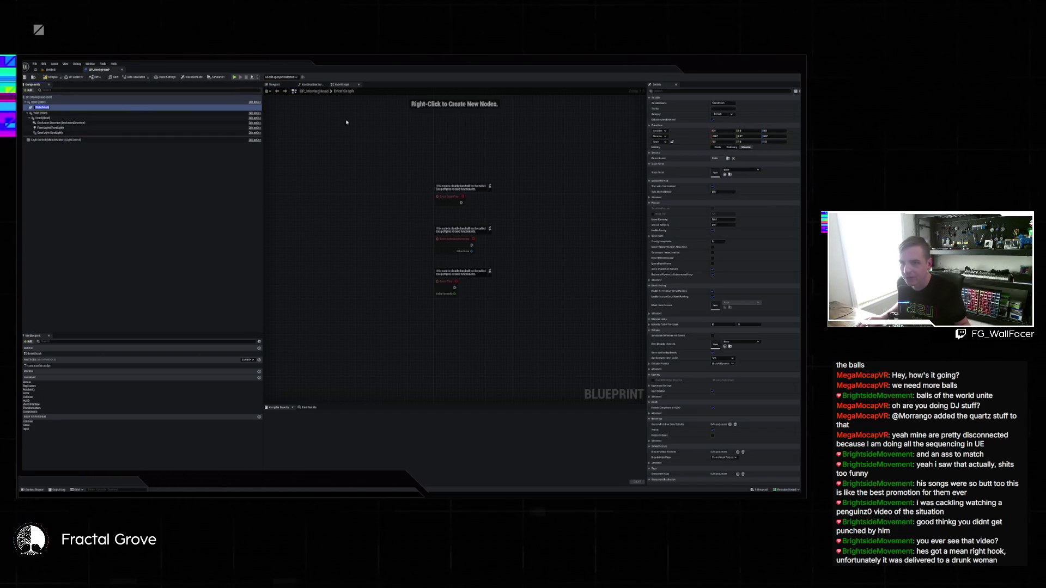
{"action": "key", "text": "Return"}
{"action": "key", "text": "Down"}
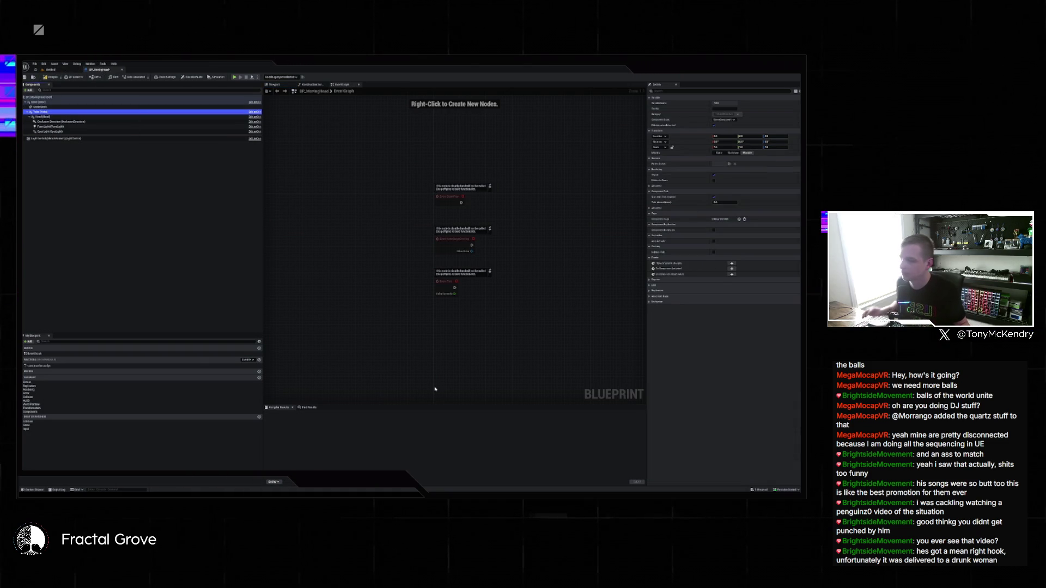
Step: Open the DMX plugin's reference BP_MovingHead from LightFixtures, then return to the project blueprint
{"action": "left_click", "coordinate": [498, 477]}
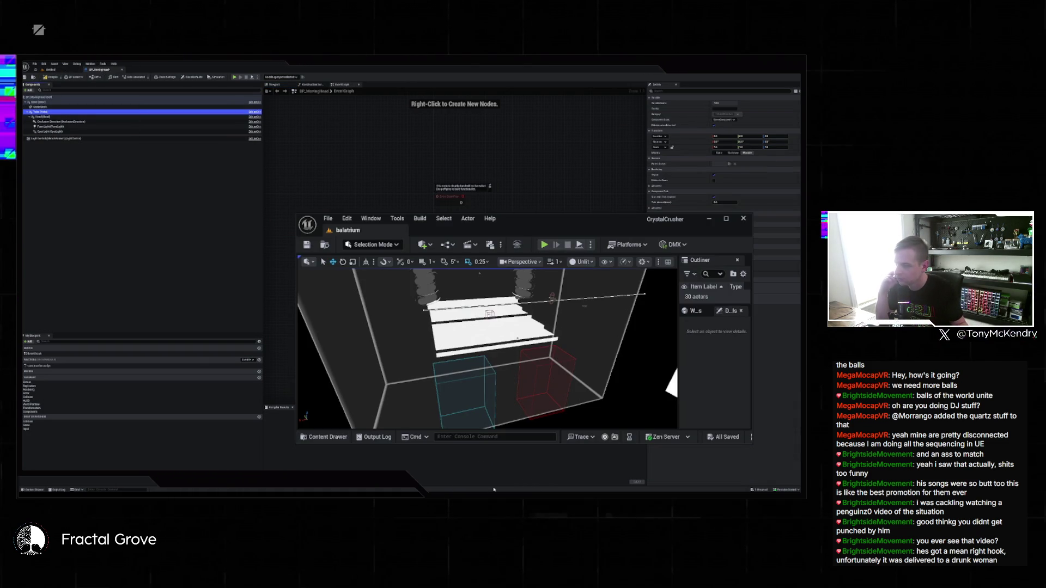
{"action": "left_click", "coordinate": [326, 437]}
{"action": "left_click", "coordinate": [308, 438]}
{"action": "left_click", "coordinate": [307, 438]}
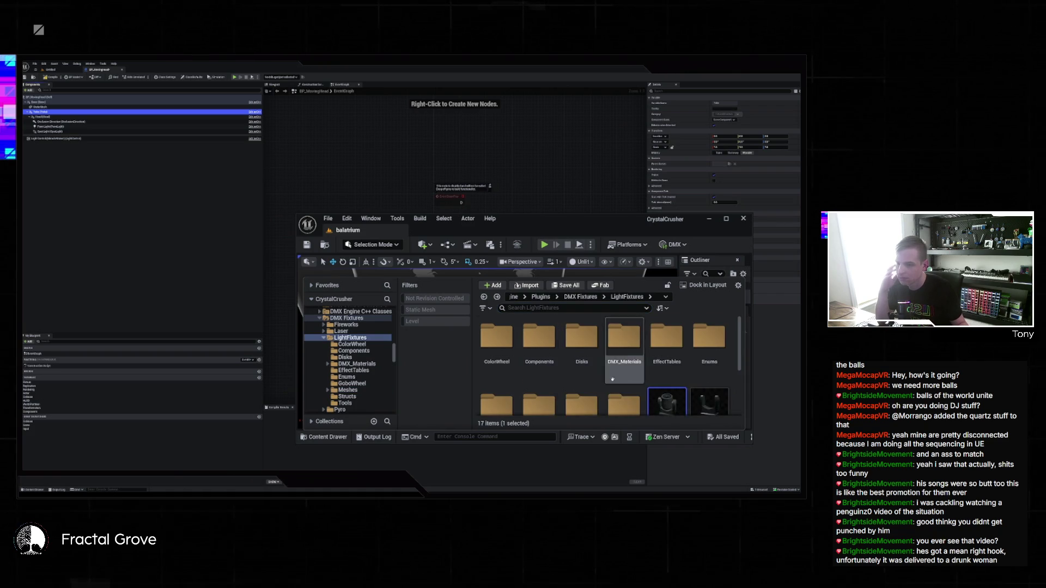
{"action": "left_click", "coordinate": [231, 401]}
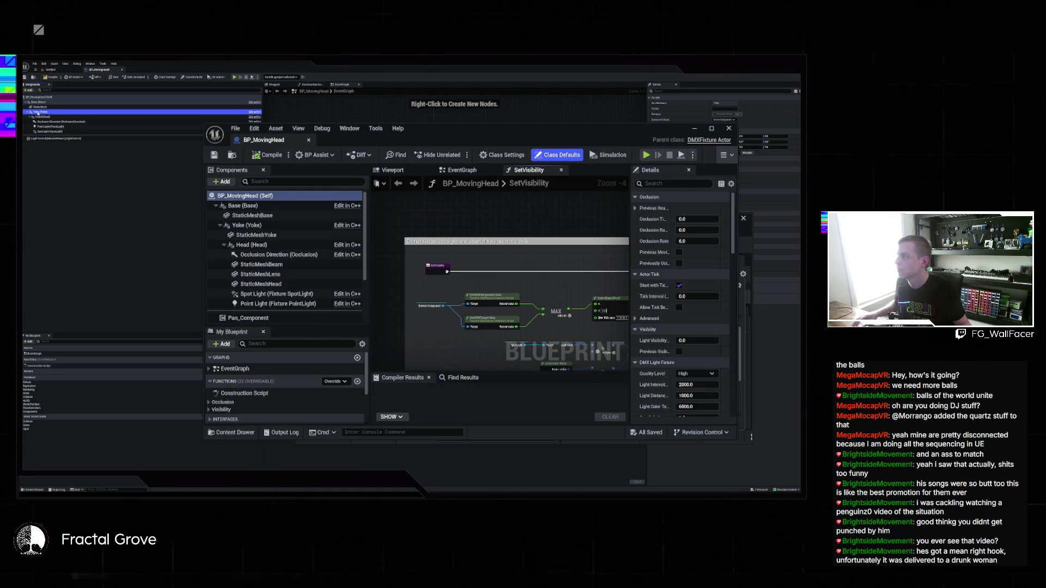
{"action": "left_click", "coordinate": [41, 112]}
{"action": "left_click", "coordinate": [29, 90]}
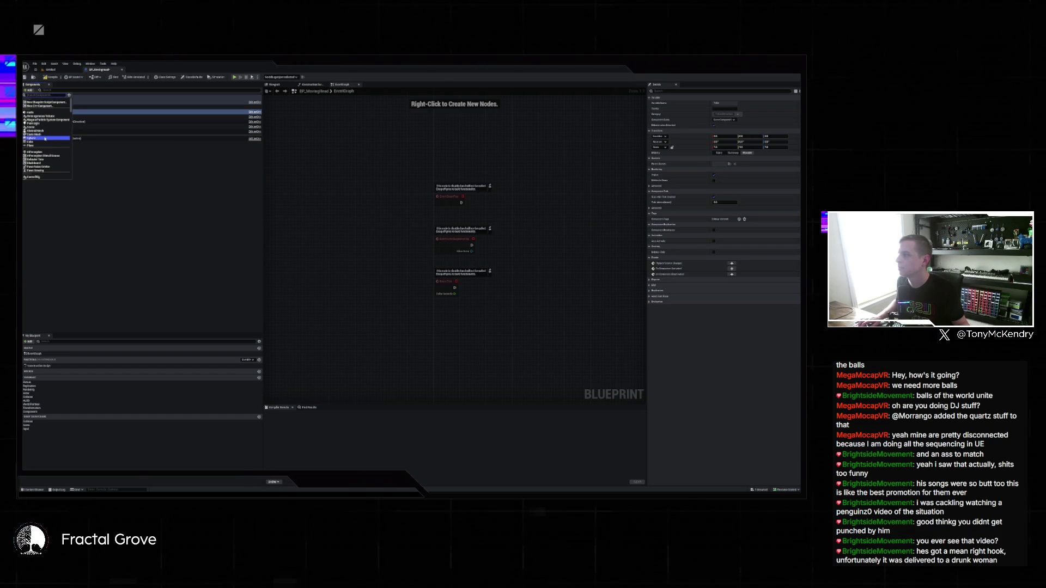
Step: Add a Static Mesh component found with 'stat' and drag StaticMesh1 onto the Head component
{"action": "type", "text": "stat"}
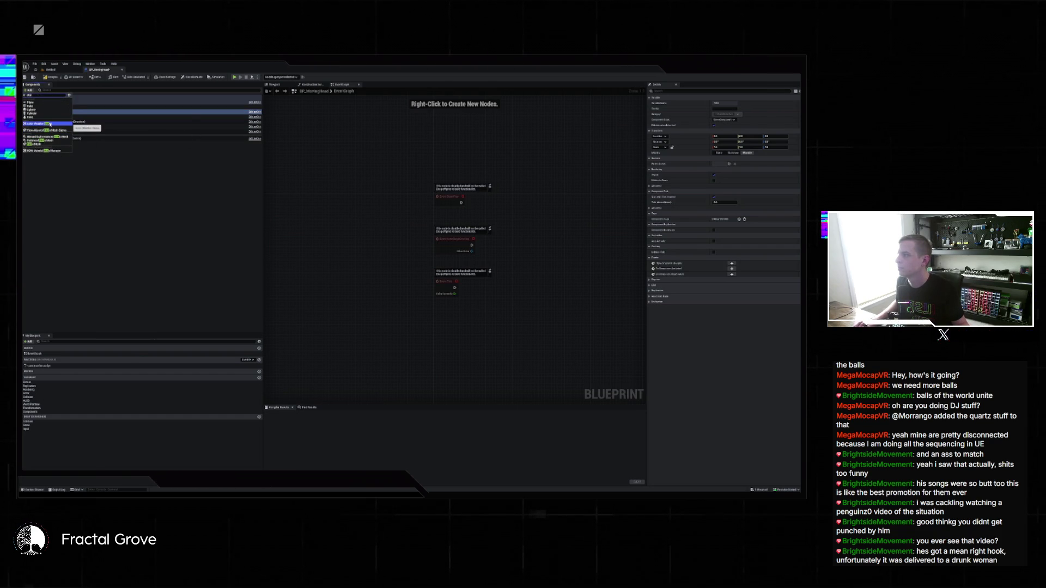
{"action": "left_click", "coordinate": [41, 143]}
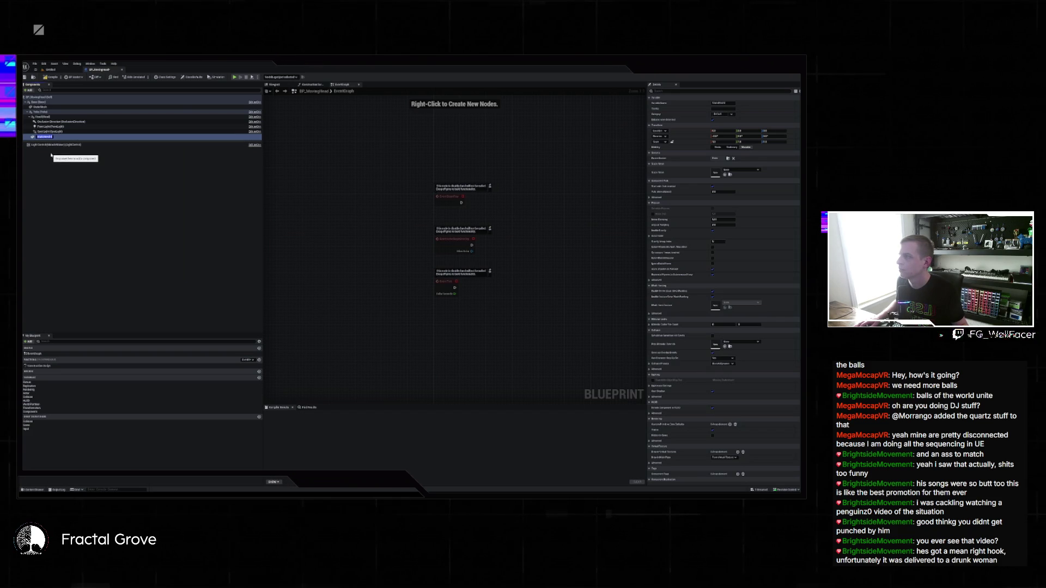
{"action": "mouse_move", "coordinate": [43, 136]}
{"action": "left_mouse_down"}
{"action": "mouse_move", "coordinate": [43, 109]}
{"action": "mouse_move", "coordinate": [39, 117]}
{"action": "left_mouse_up"}
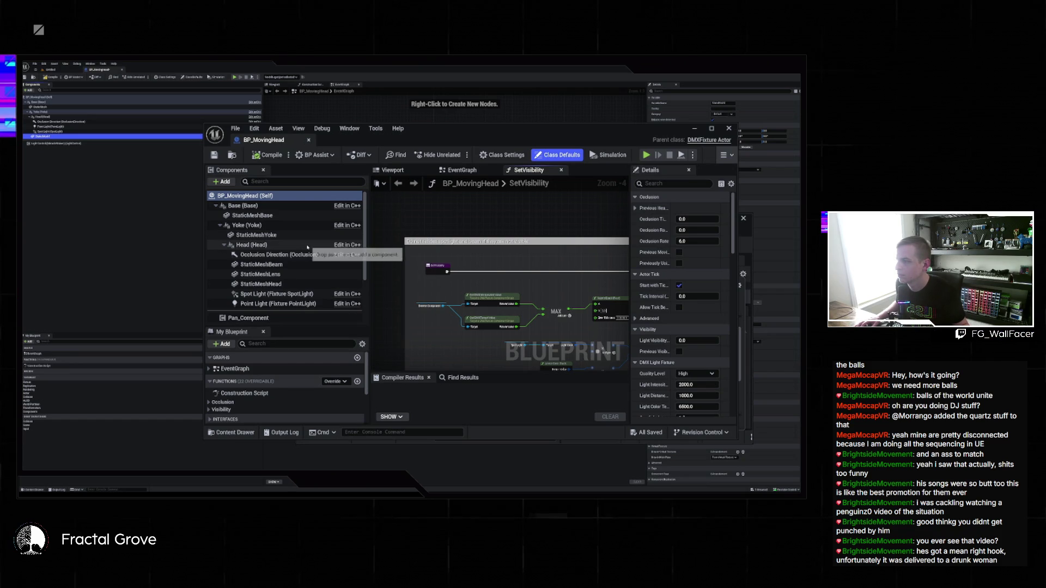
{"action": "scroll", "coordinate": [307, 247], "scroll_direction": "down", "scroll_amount": 1}
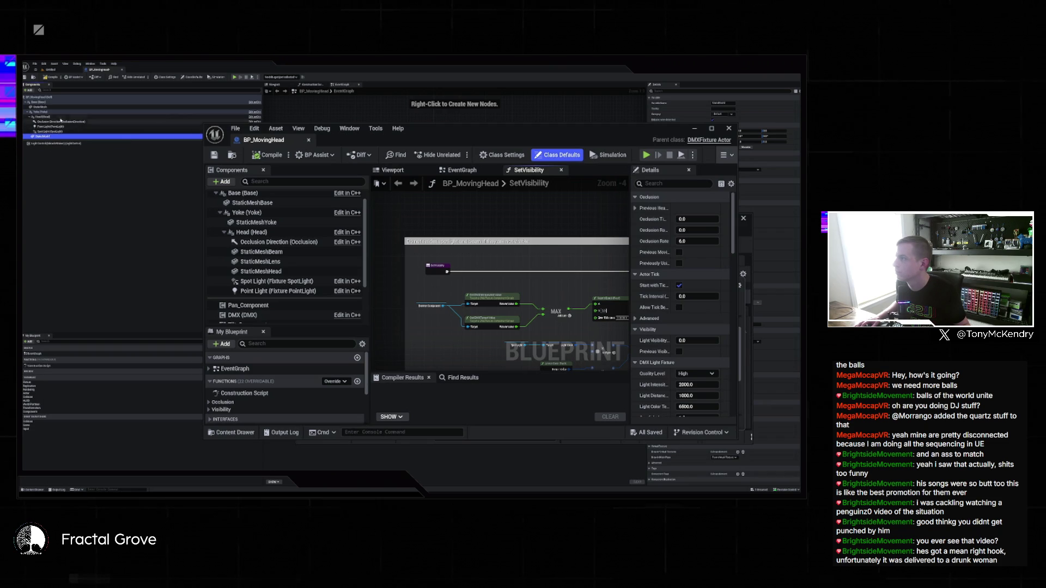
Step: Delete the misplaced StaticMesh1 component
{"action": "left_click", "coordinate": [29, 117]}
{"action": "left_click_drag", "start_coordinate": [44, 122], "coordinate": [43, 116]}
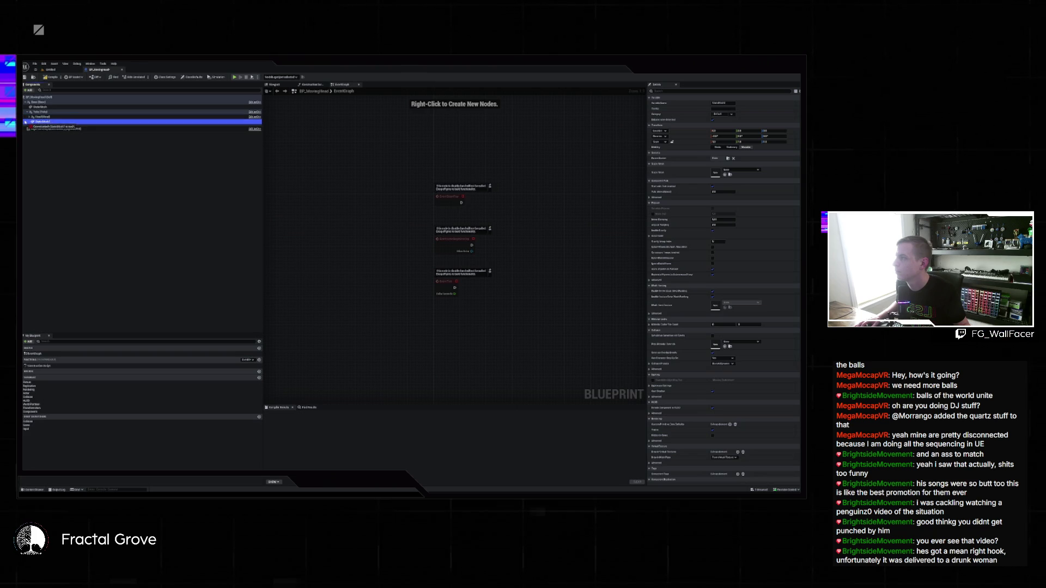
{"action": "right_click", "coordinate": [43, 122]}
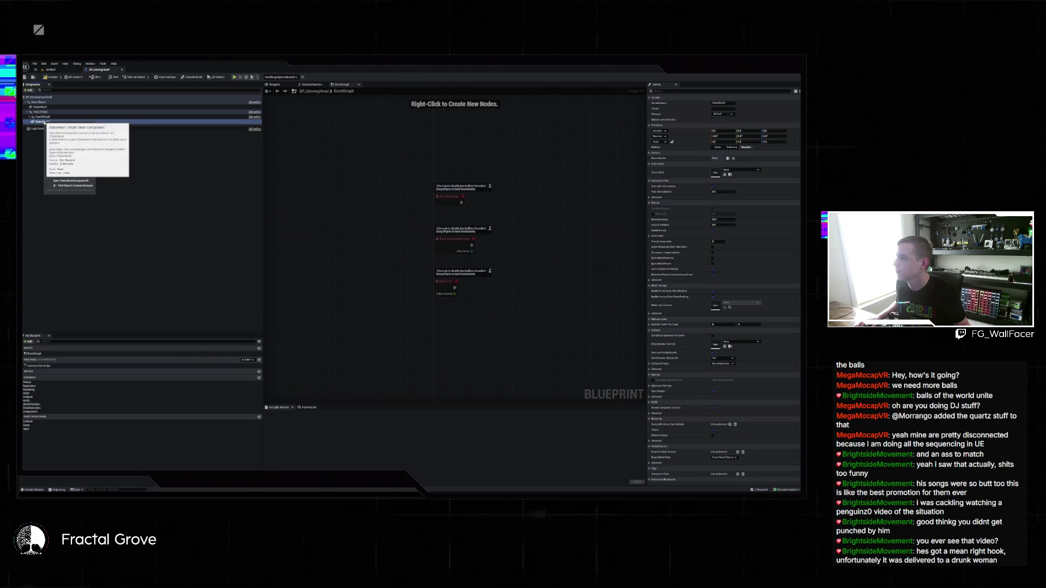
{"action": "left_click", "coordinate": [145, 169]}
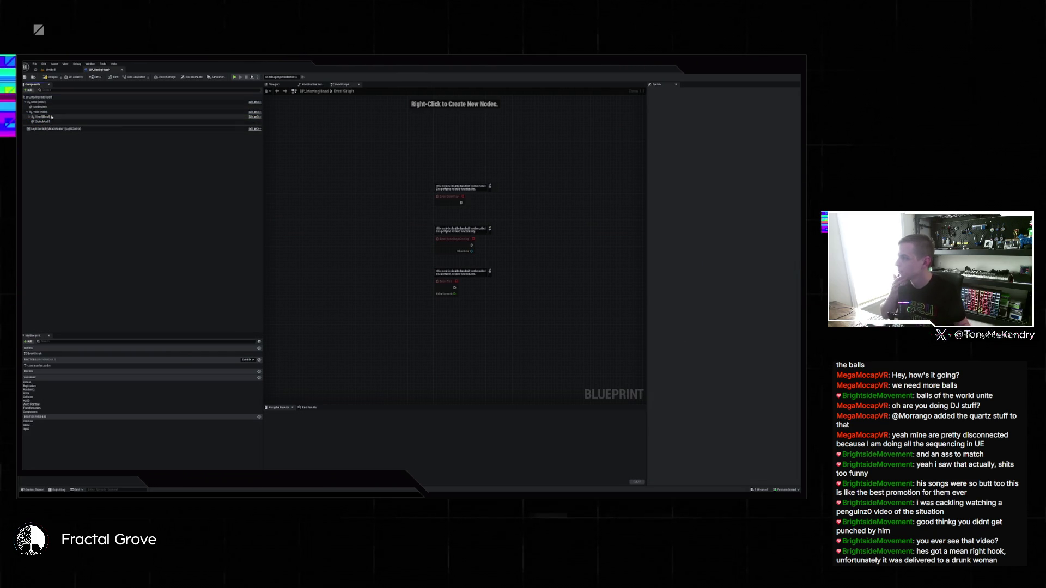
Step: Add a Static Mesh under Head and duplicate it into StaticMesh3 and StaticMesh4
{"action": "left_click", "coordinate": [34, 116]}
{"action": "left_click", "coordinate": [29, 90]}
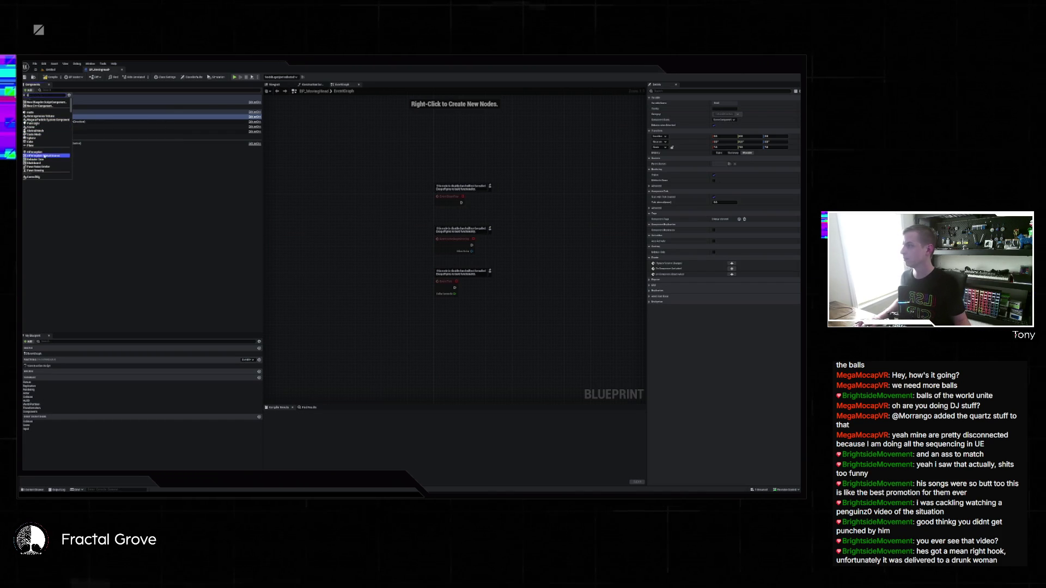
{"action": "type", "text": "stat"}
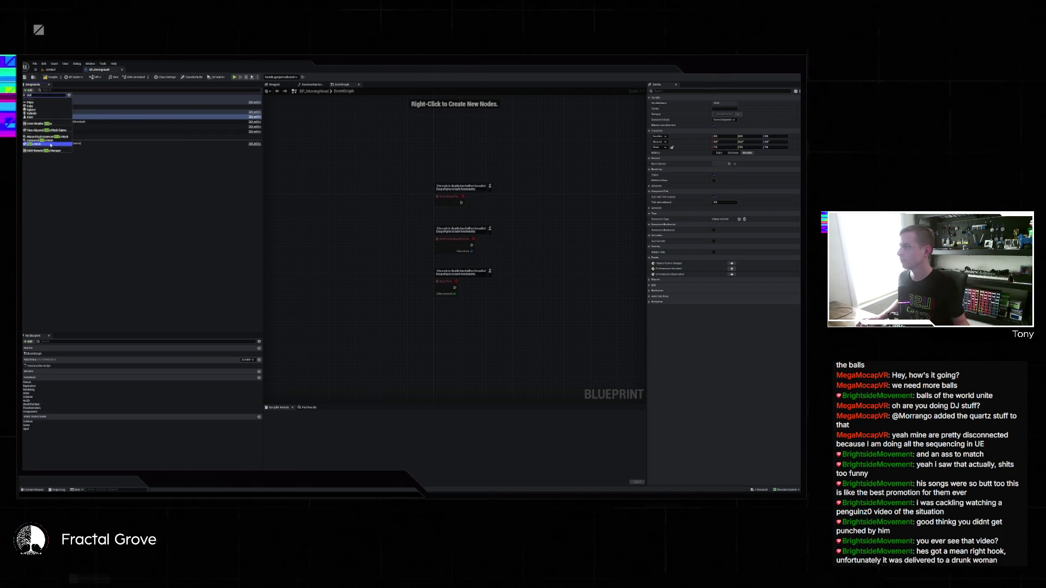
{"action": "left_click", "coordinate": [50, 144]}
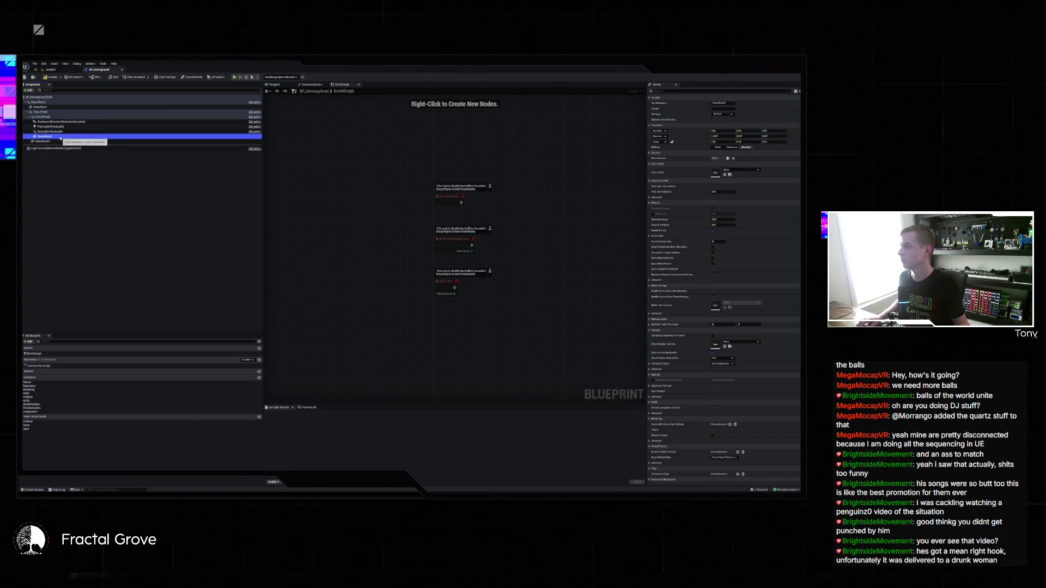
{"action": "right_click", "coordinate": [60, 138]}
{"action": "left_click", "coordinate": [76, 173]}
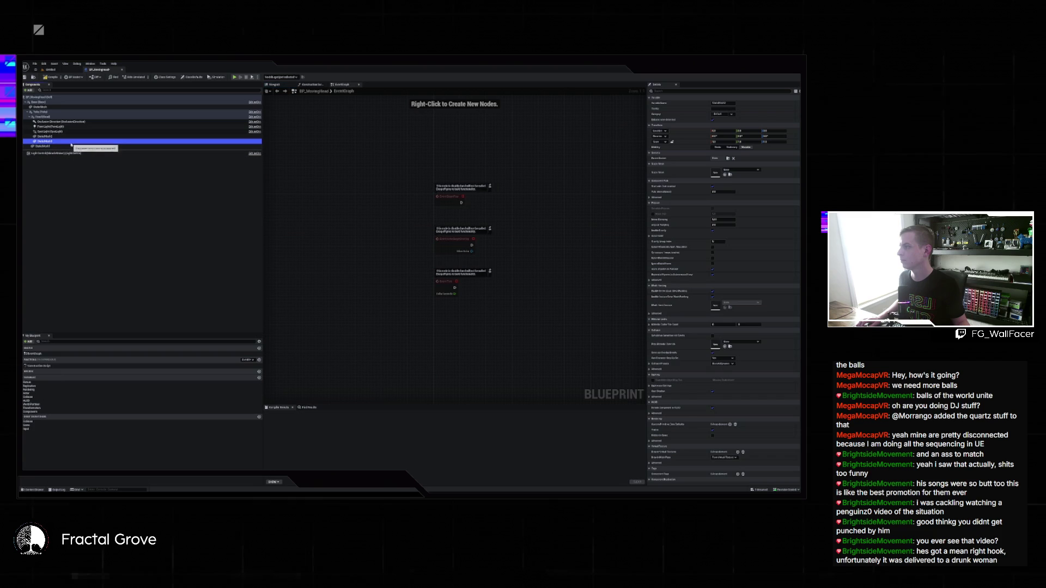
{"action": "right_click", "coordinate": [71, 145]}
{"action": "left_click", "coordinate": [82, 187]}
{"action": "key", "text": "Return"}
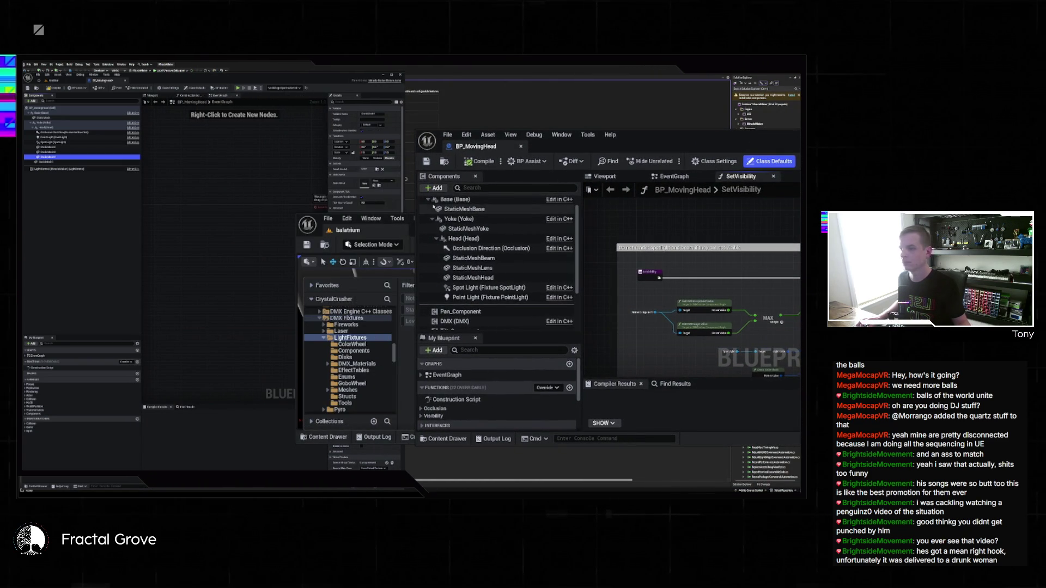
Step: Rename StaticMesh2 to StaticMeshLens
{"action": "left_click", "coordinate": [108, 117]}
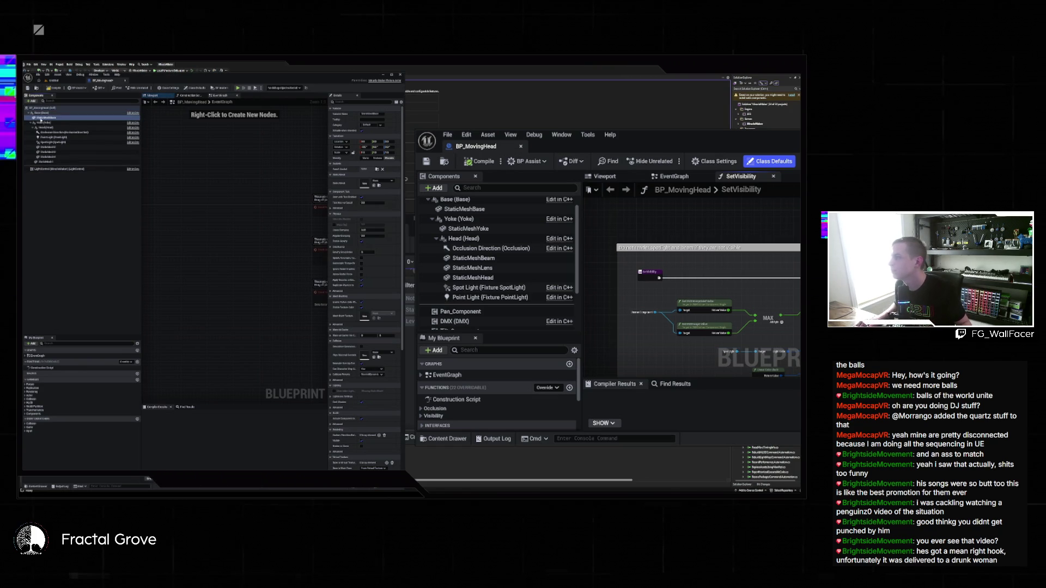
{"action": "left_click", "coordinate": [50, 162]}
{"action": "key", "text": "F2"}
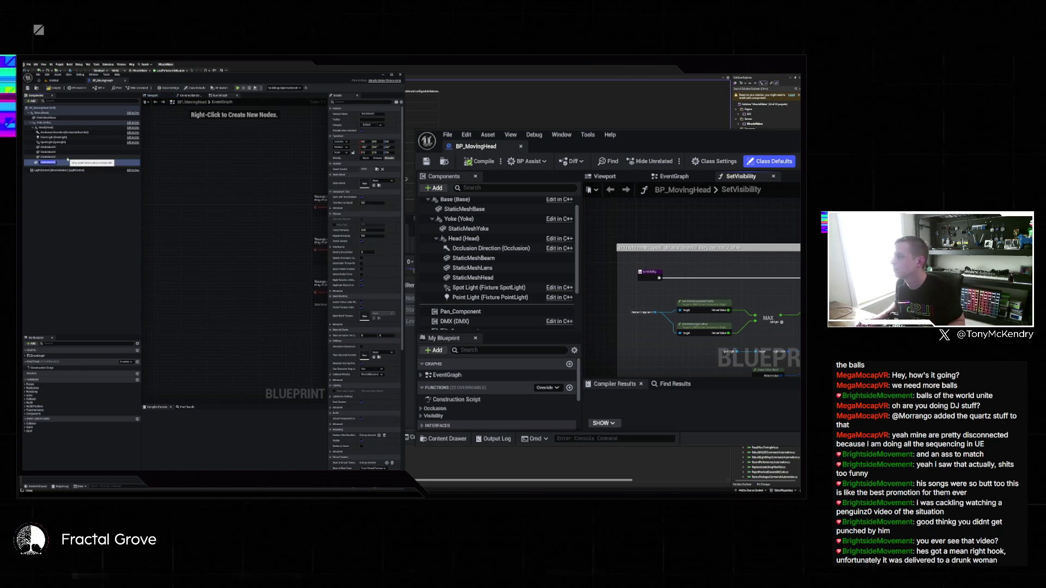
{"action": "left_click", "coordinate": [55, 147]}
{"action": "key", "text": "F2"}
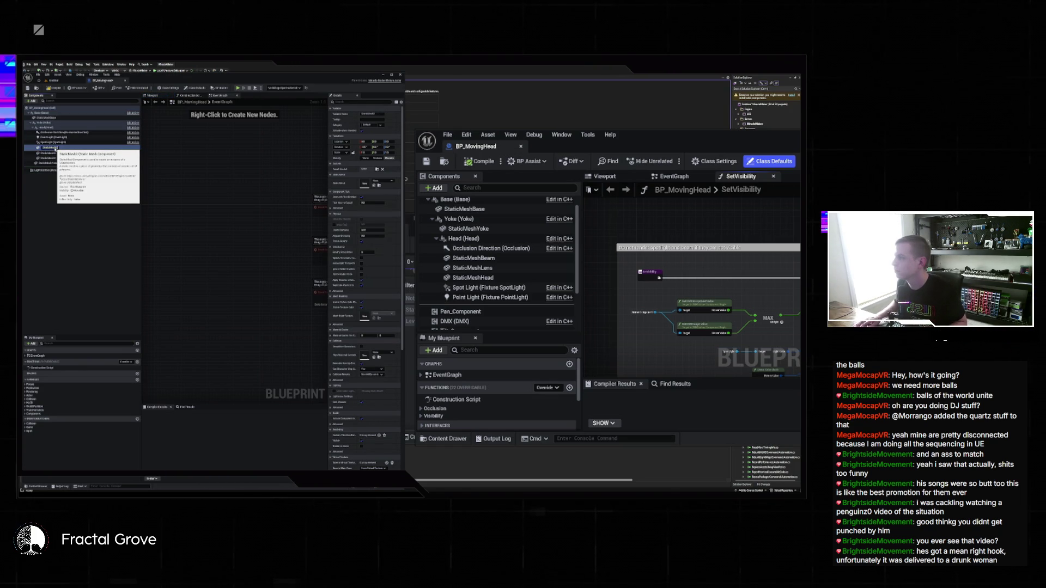
{"action": "type", "text": "StaticMeshLens"}
{"action": "key", "text": "Return"}
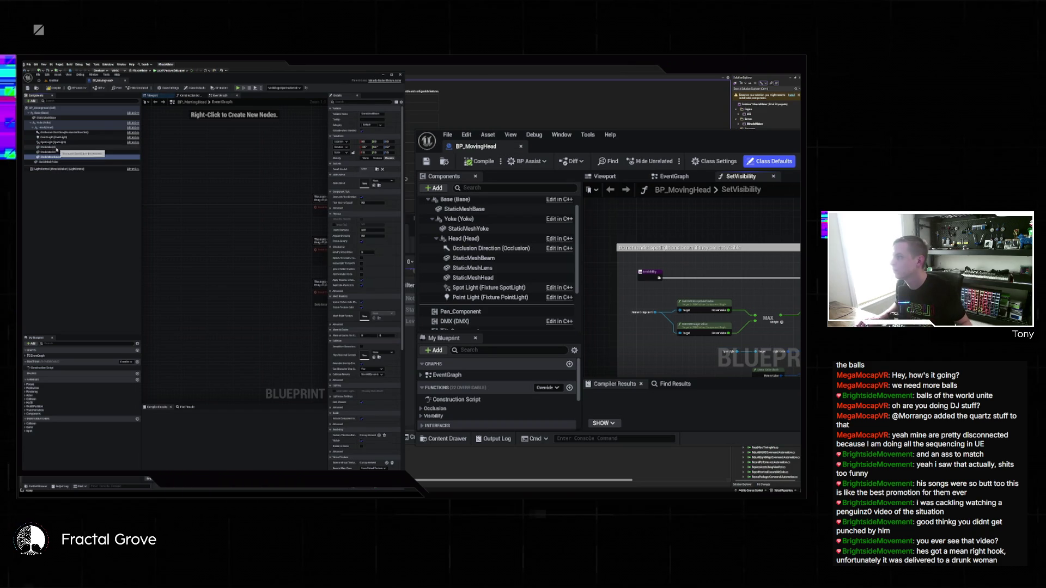
Step: Rename the next two mesh components StaticMeshHead and StaticMeshBeam
{"action": "key", "text": "F2"}
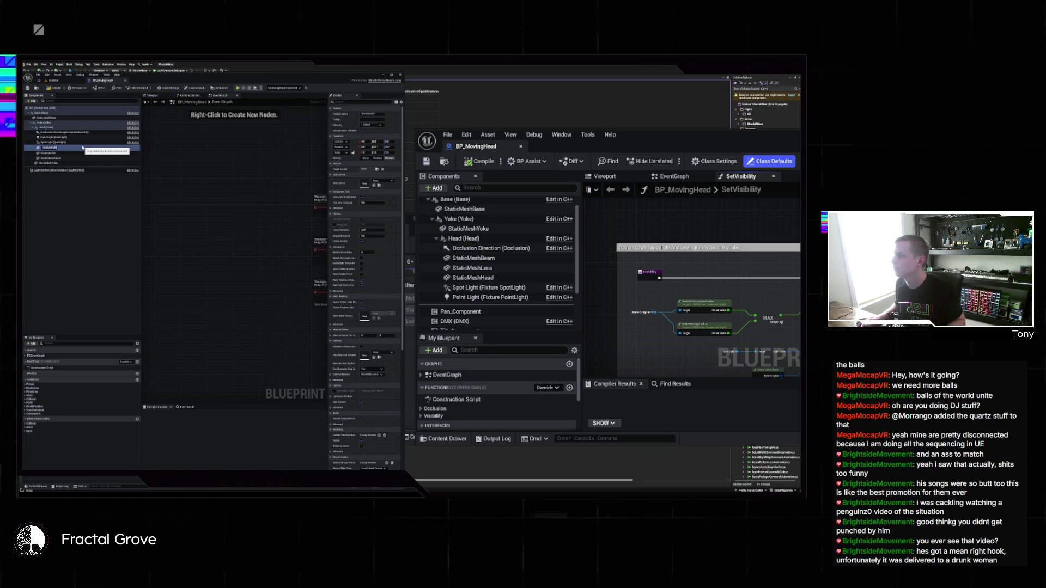
{"action": "type", "text": "StaticMeshHead"}
{"action": "key", "text": "Return"}
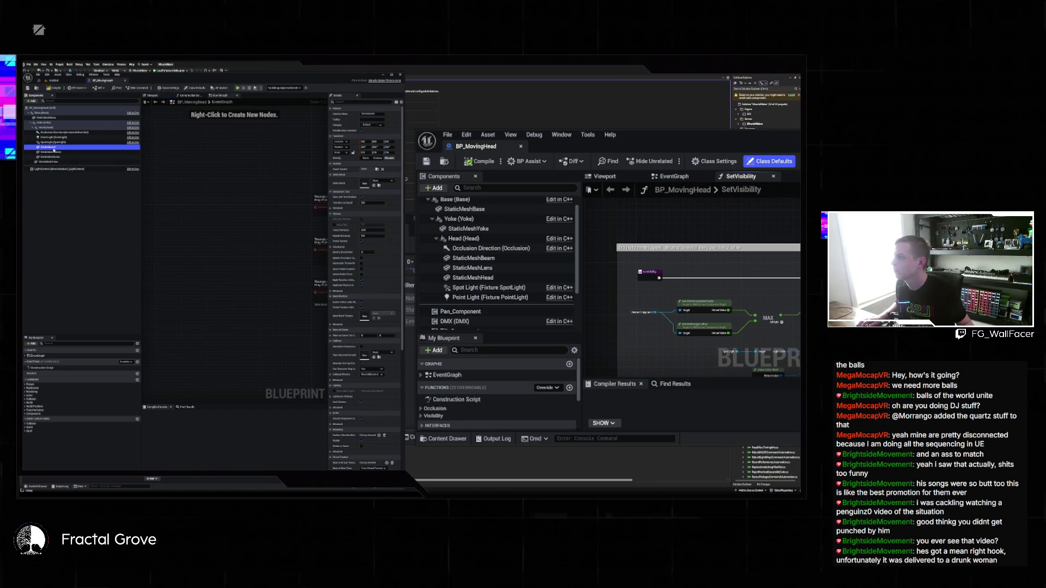
{"action": "key", "text": "F2"}
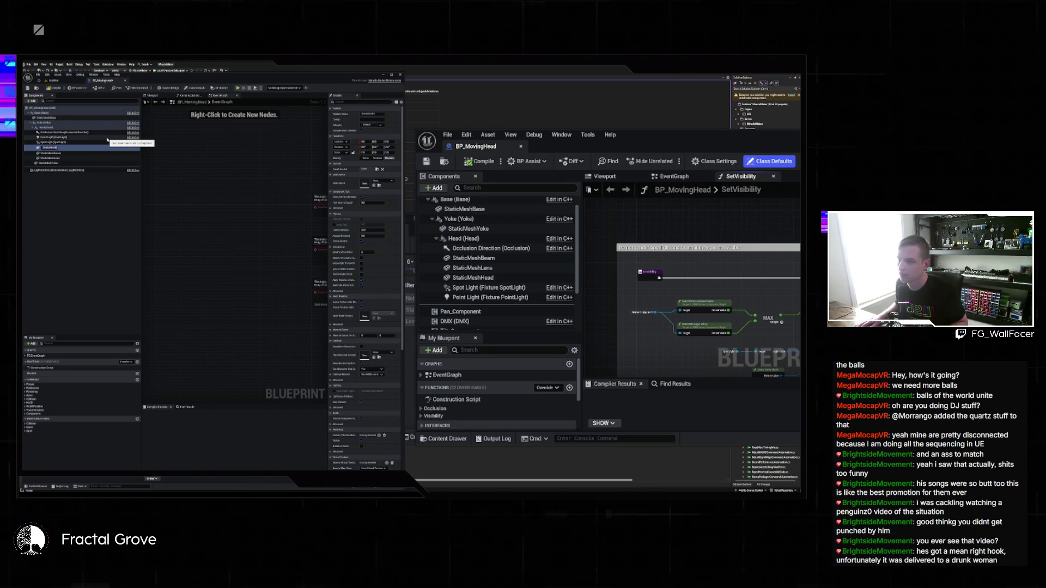
{"action": "type", "text": "Beam"}
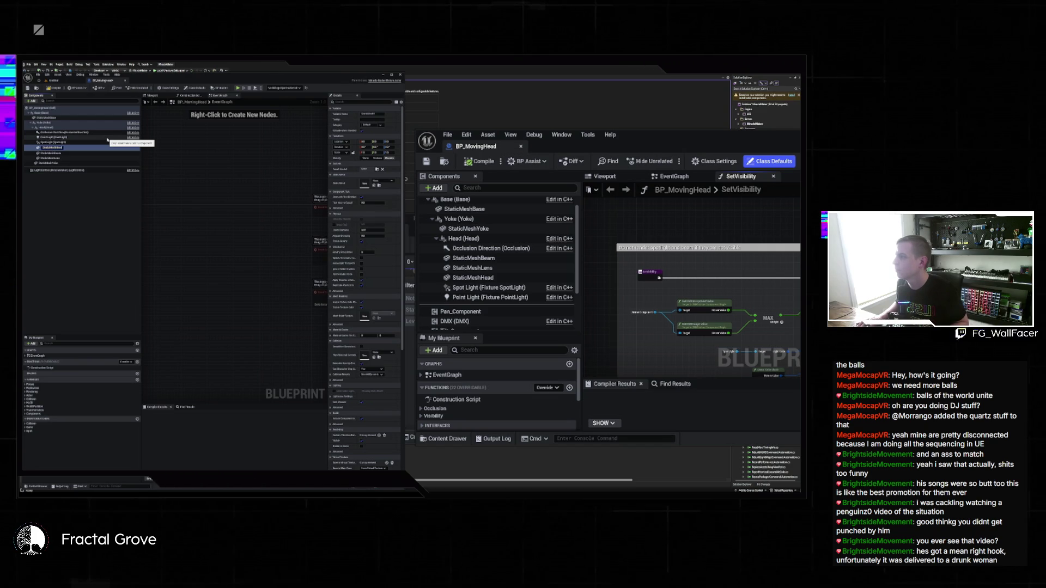
{"action": "key", "text": "Return"}
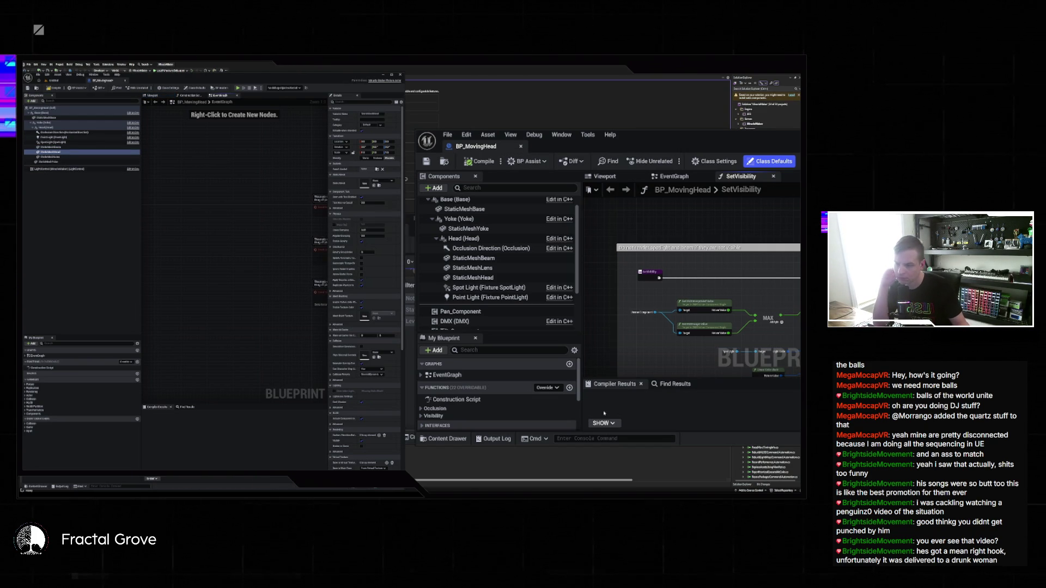
{"action": "left_click", "coordinate": [473, 278]}
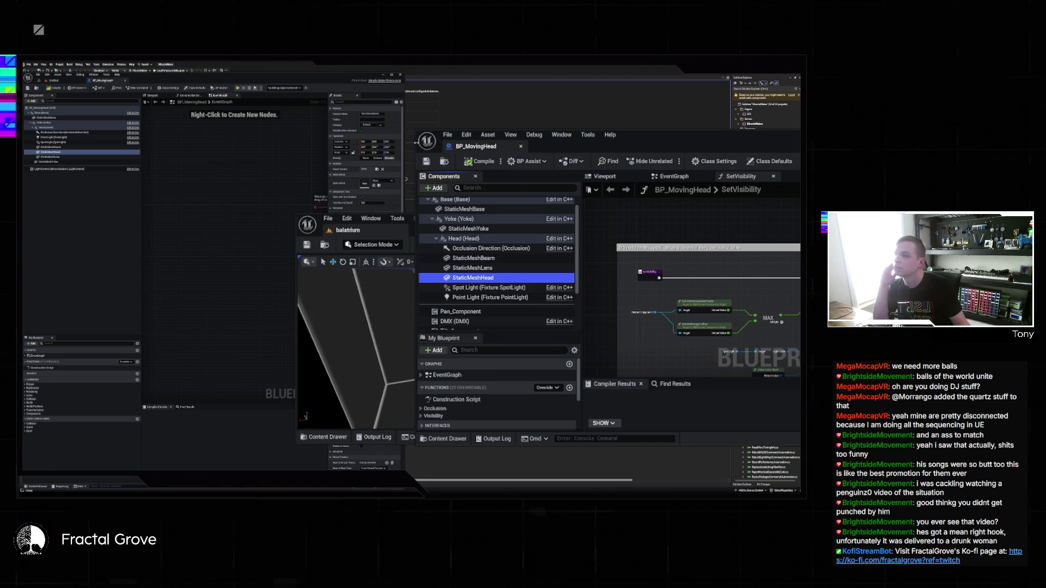
Step: Widen the reference blueprint window and browse to its StaticMeshHead's mesh asset
{"action": "left_click_drag", "start_coordinate": [621, 158], "coordinate": [473, 158]}
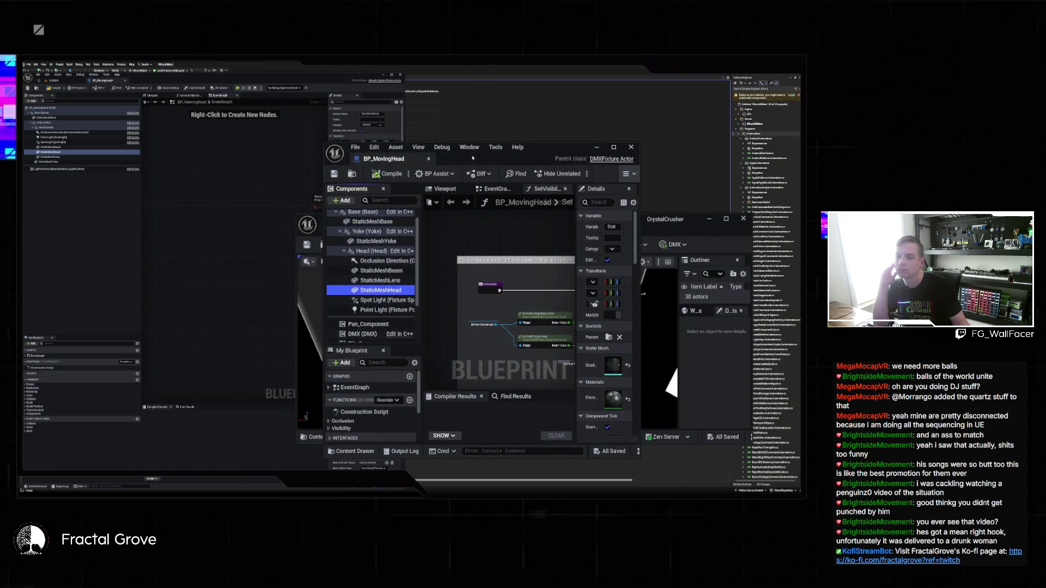
{"action": "left_click_drag", "start_coordinate": [641, 295], "coordinate": [759, 294]}
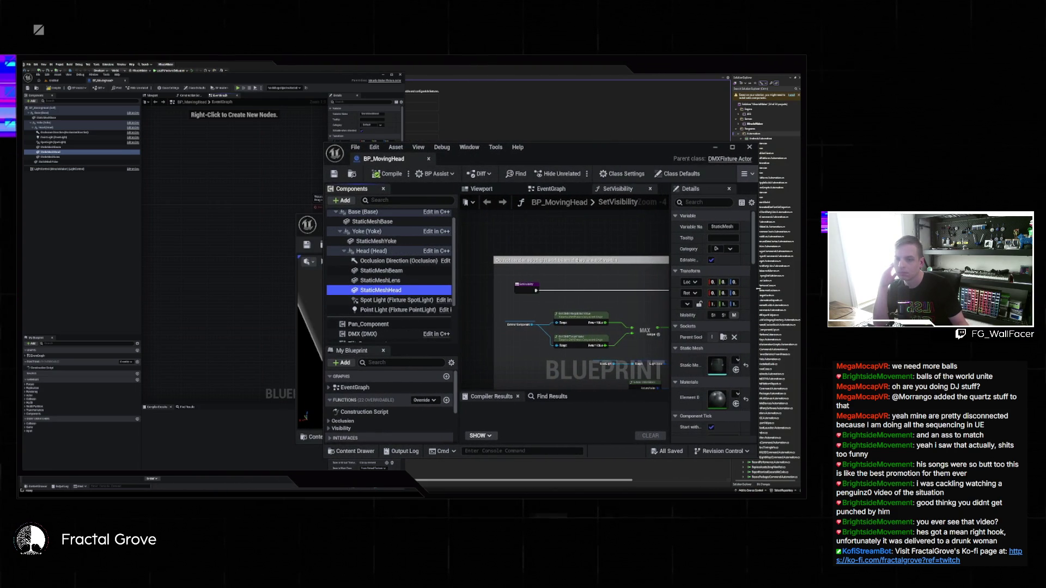
{"action": "left_click_drag", "start_coordinate": [671, 309], "coordinate": [609, 309]}
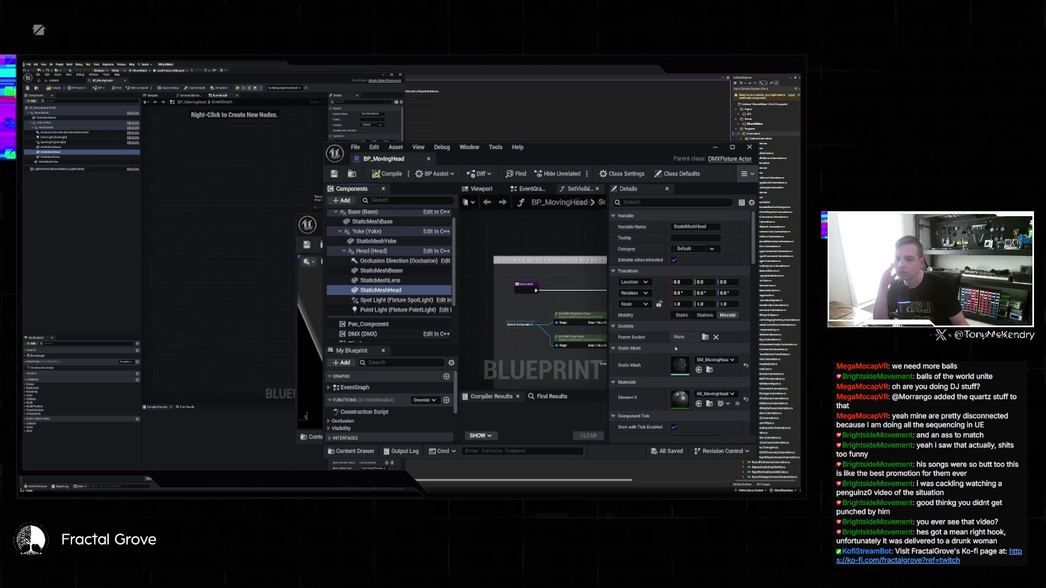
{"action": "left_click", "coordinate": [709, 370]}
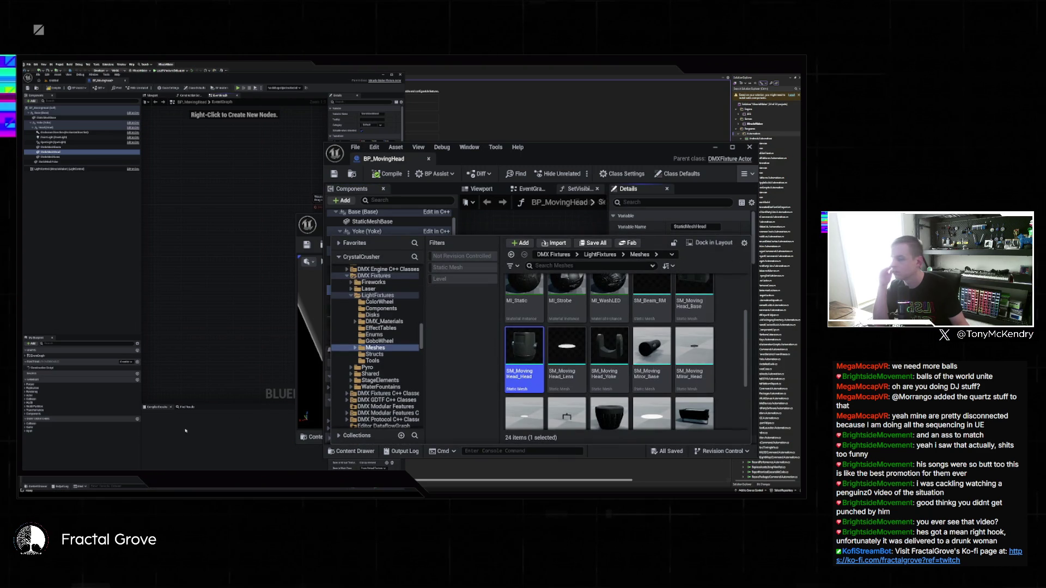
Step: Open the Content Drawer in the working editor and select SM_MovingHead_Head in LightFixtures/Meshes
{"action": "left_click", "coordinate": [97, 198]}
{"action": "key", "text": "ctrl+space"}
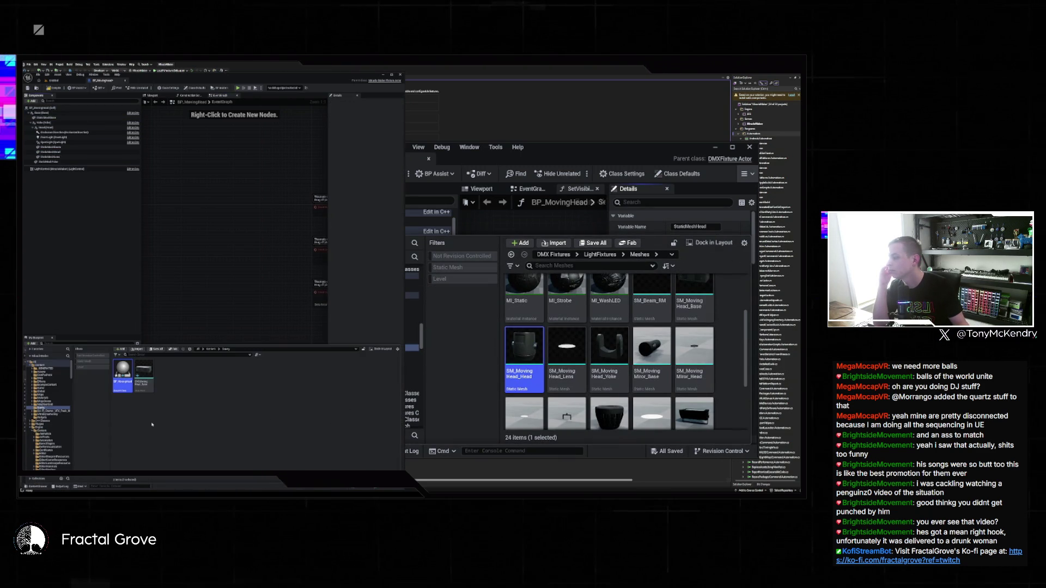
{"action": "key", "text": "ctrl+b"}
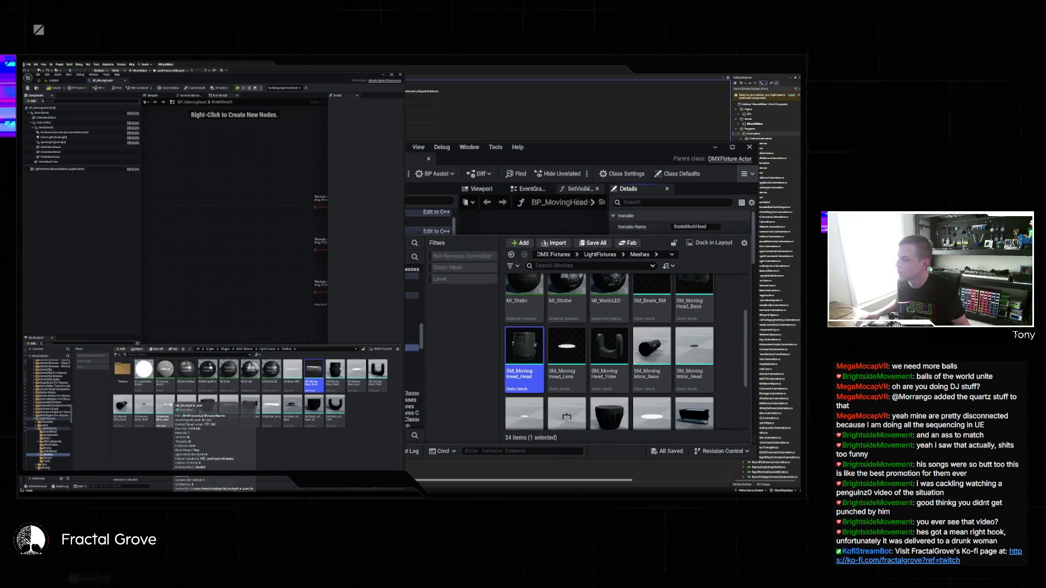
{"action": "left_click", "coordinate": [227, 457]}
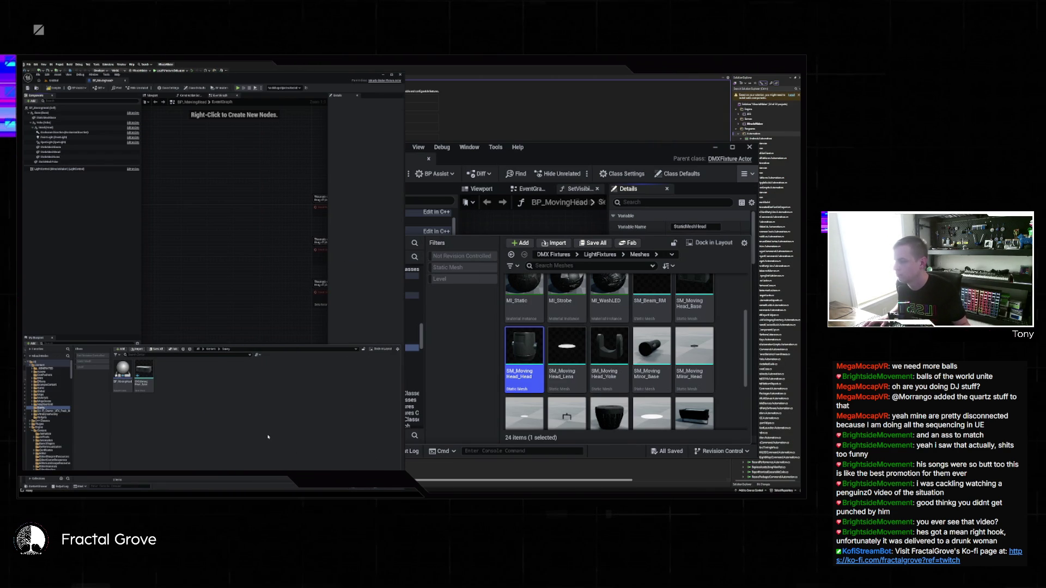
{"action": "left_click", "coordinate": [165, 373]}
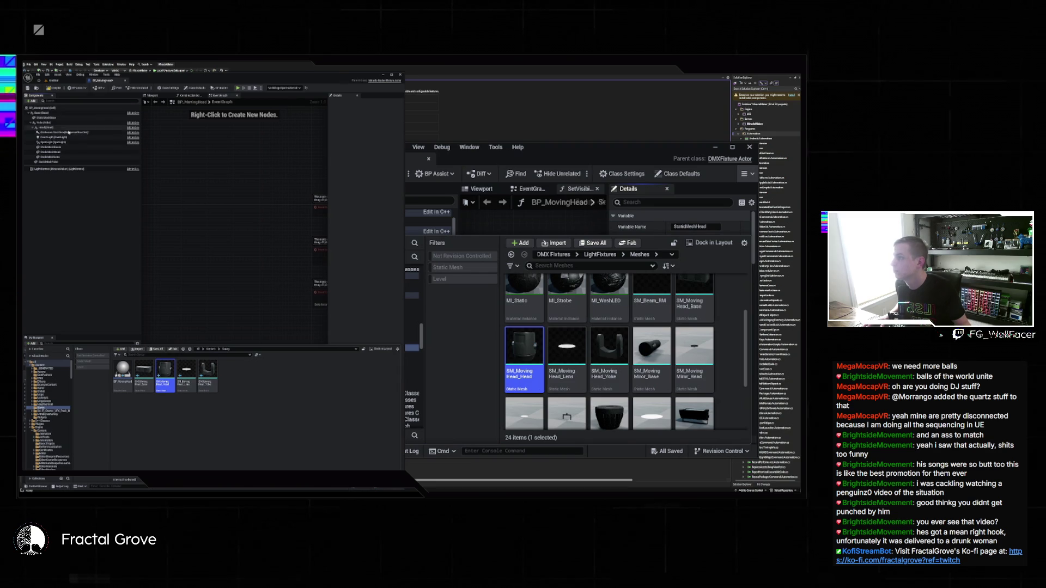
Step: Select StaticMeshHead in the working blueprint and open the Content Drawer to find fixture meshes
{"action": "left_click", "coordinate": [65, 153]}
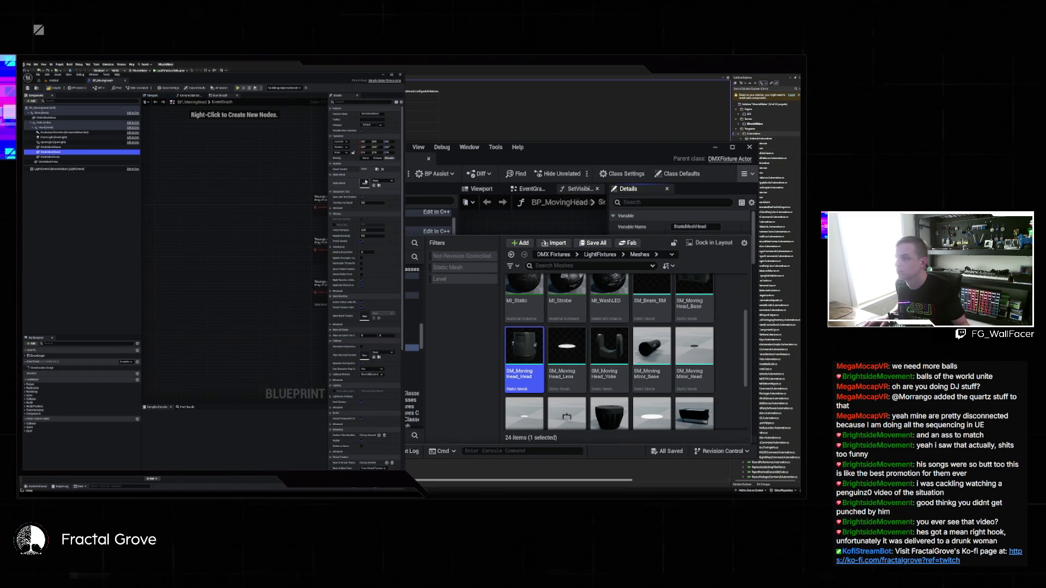
{"action": "left_click", "coordinate": [376, 186]}
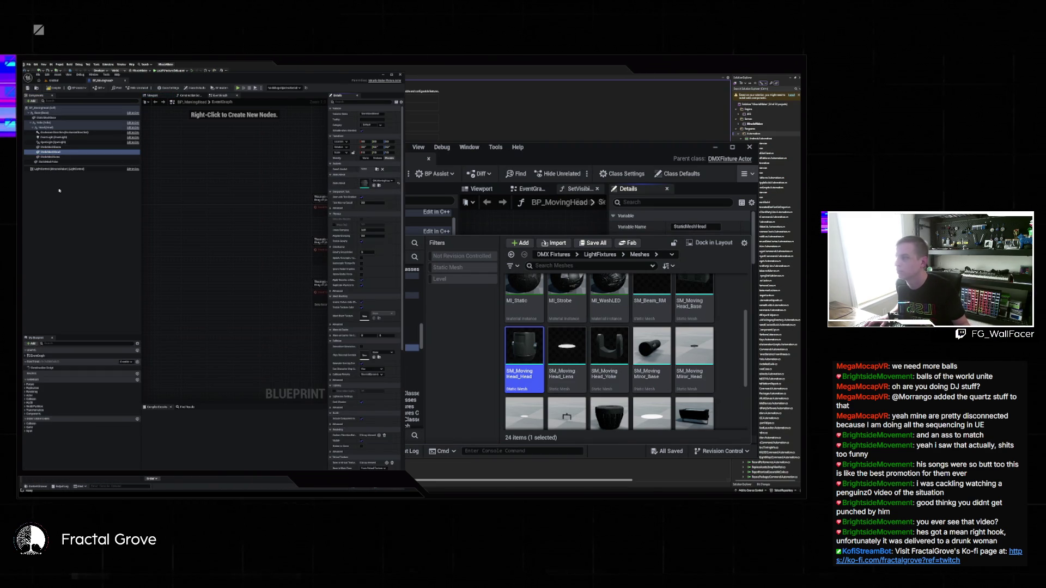
{"action": "key", "text": "ctrl+space"}
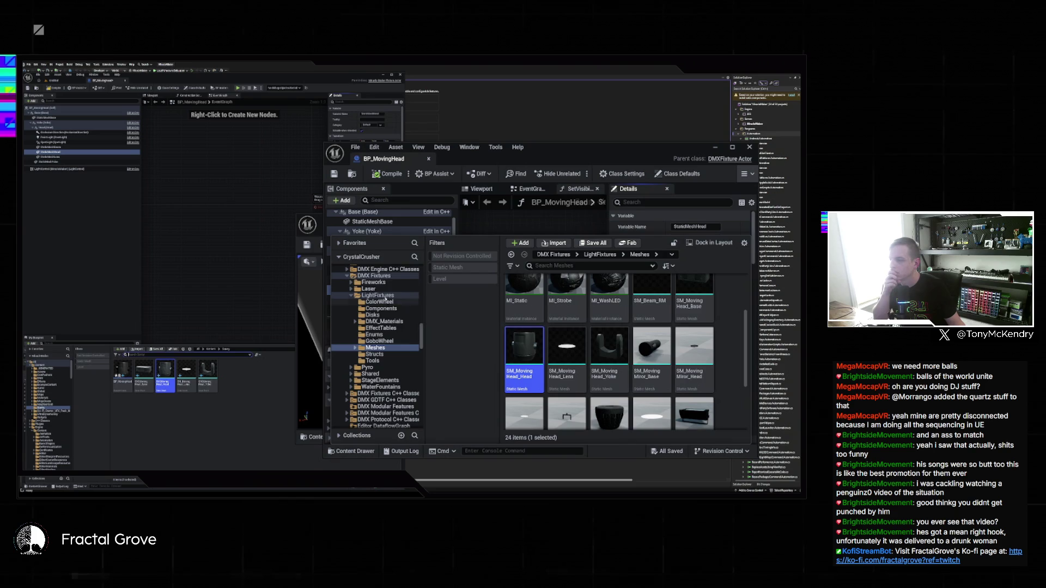
{"action": "left_click", "coordinate": [443, 290]}
{"action": "scroll", "coordinate": [439, 295], "scroll_direction": "up", "scroll_amount": 2}
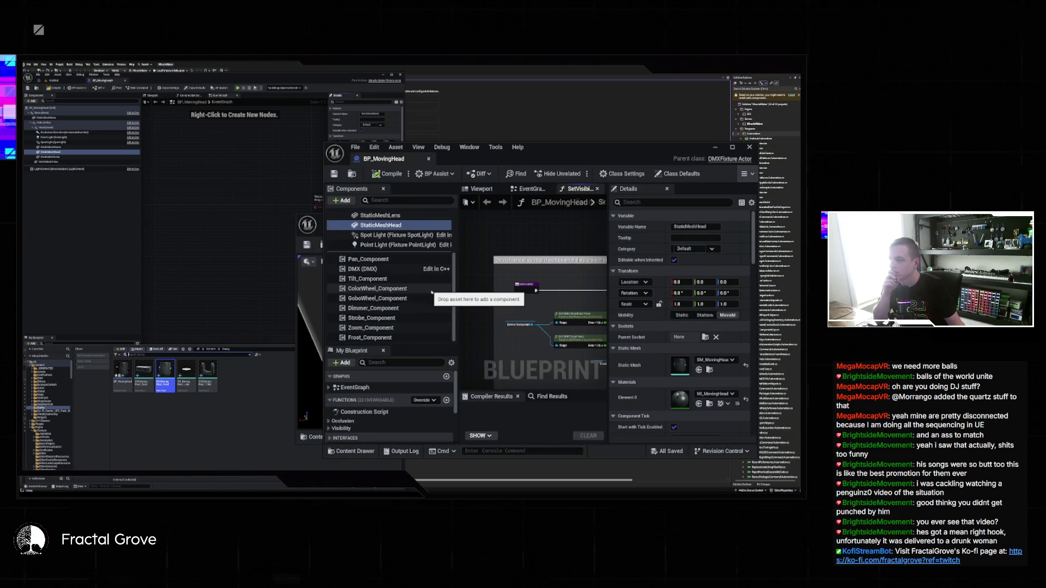
Step: Assign the SM_Beam_RM mesh from LightFixtures/Meshes to StaticMeshBeam's Static Mesh slot
{"action": "left_click", "coordinate": [406, 285]}
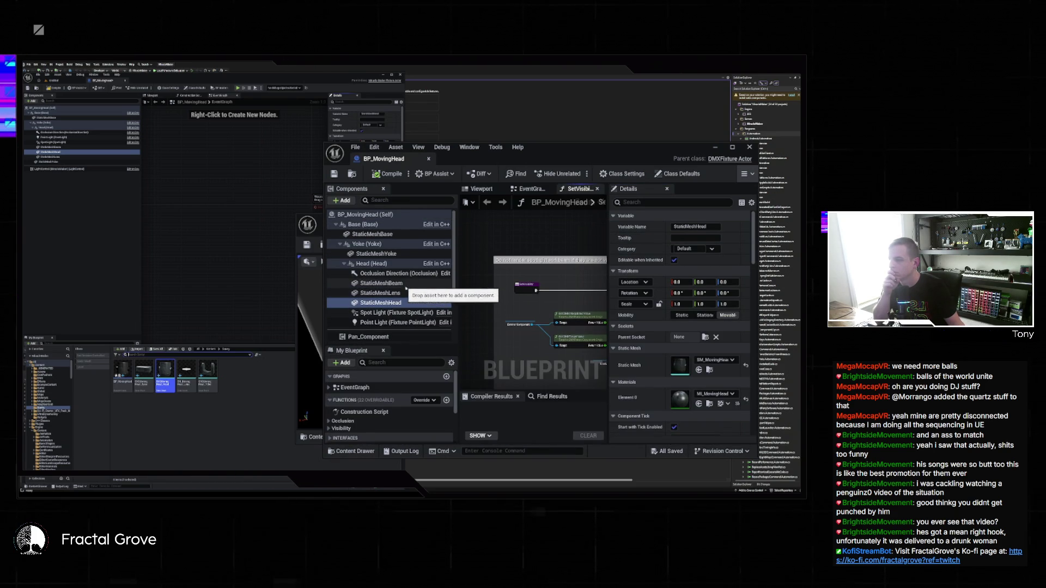
{"action": "left_click", "coordinate": [351, 451]}
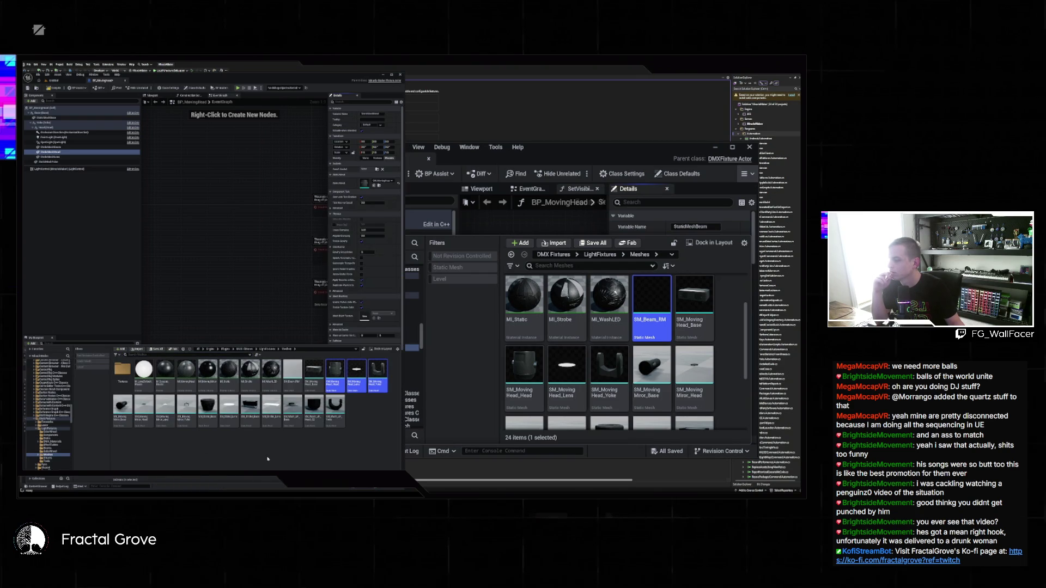
{"action": "left_click", "coordinate": [293, 372]}
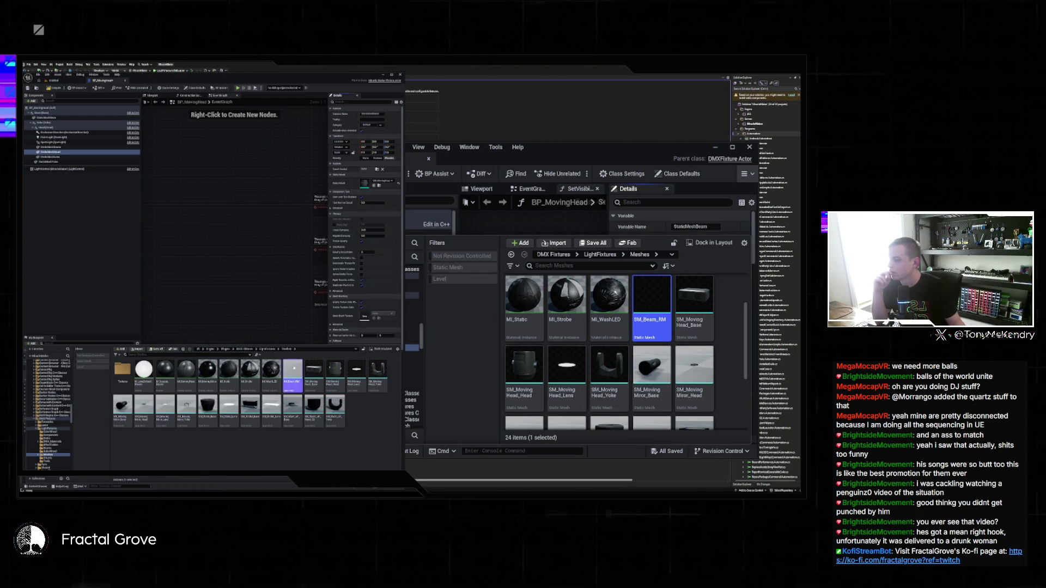
{"action": "key", "text": "alt+Left"}
{"action": "key", "text": "alt+Left"}
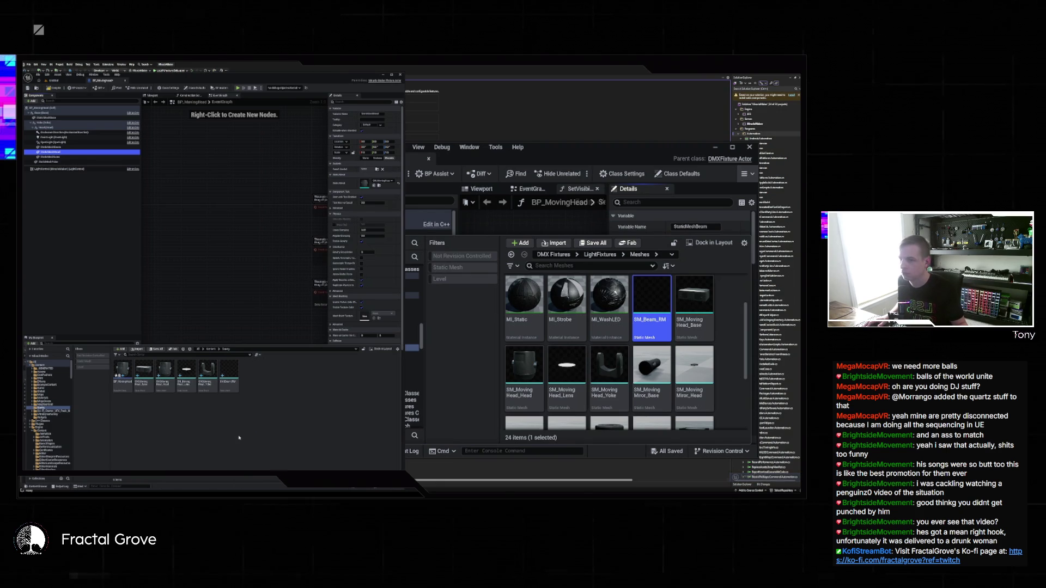
{"action": "left_click", "coordinate": [65, 147]}
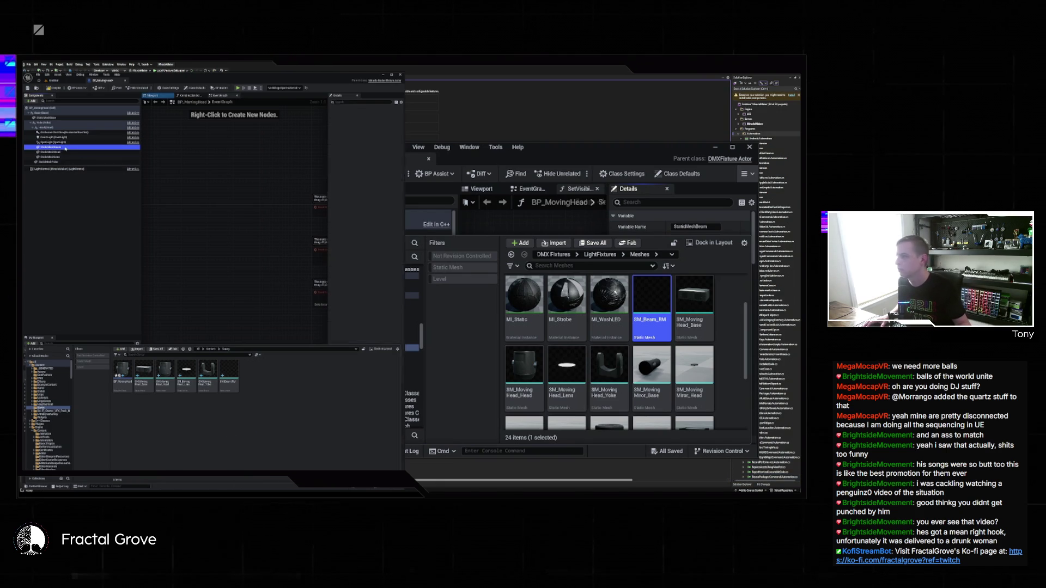
{"action": "left_click", "coordinate": [373, 186]}
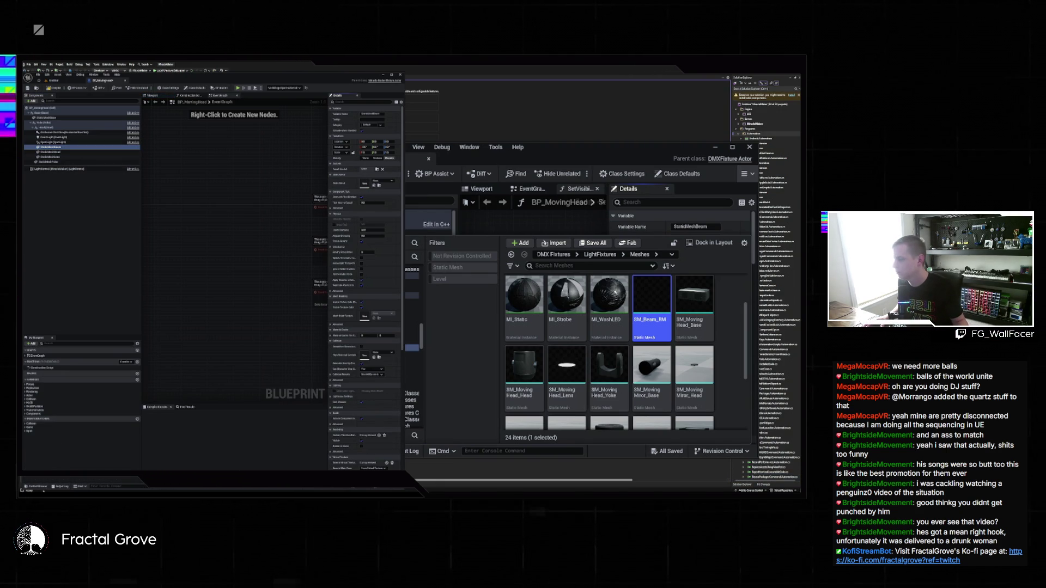
{"action": "left_click", "coordinate": [36, 486]}
{"action": "left_click", "coordinate": [231, 370]}
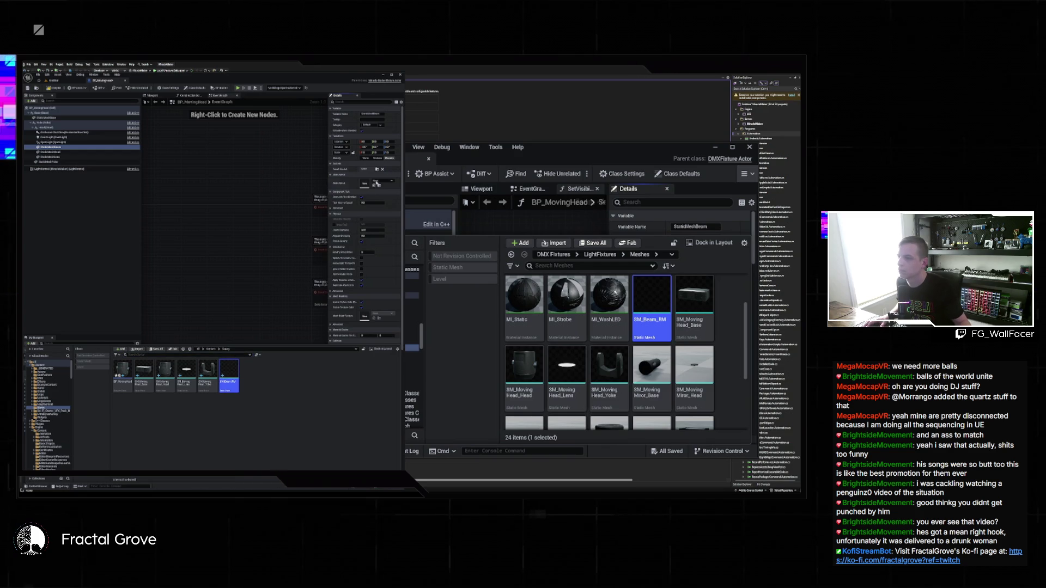
{"action": "left_click", "coordinate": [375, 186]}
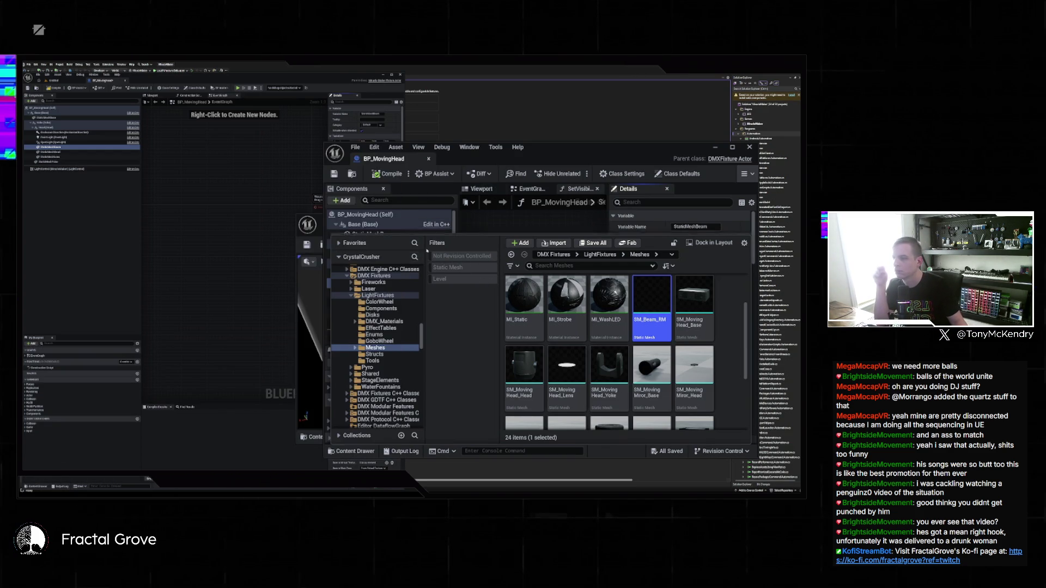
Step: Compile BP_MovingHead and switch to its Viewport preview
{"action": "left_click", "coordinate": [496, 226]}
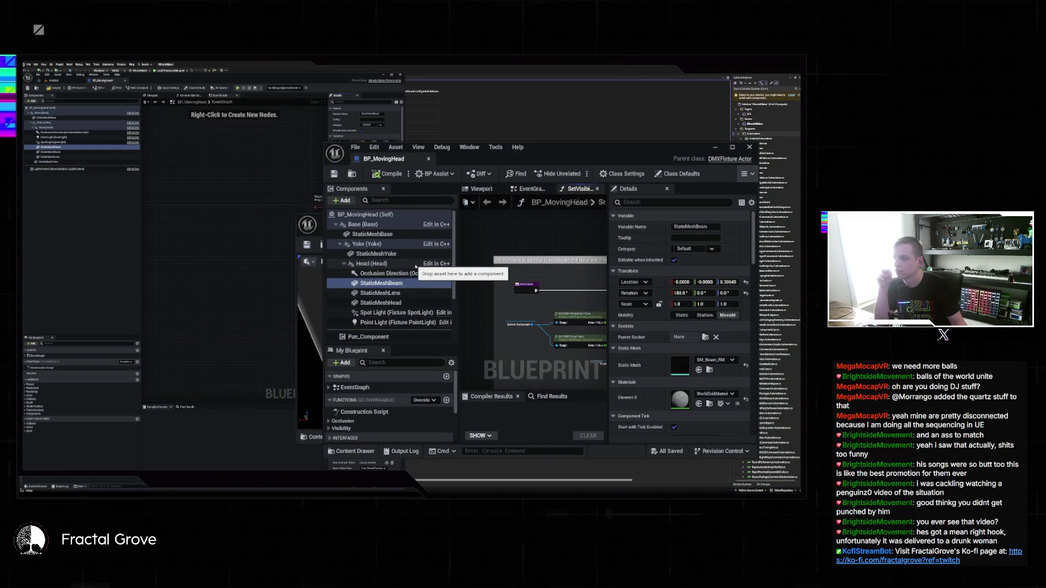
{"action": "scroll", "coordinate": [418, 269], "scroll_direction": "down", "scroll_amount": 5}
{"action": "scroll", "coordinate": [417, 269], "scroll_direction": "up", "scroll_amount": 5}
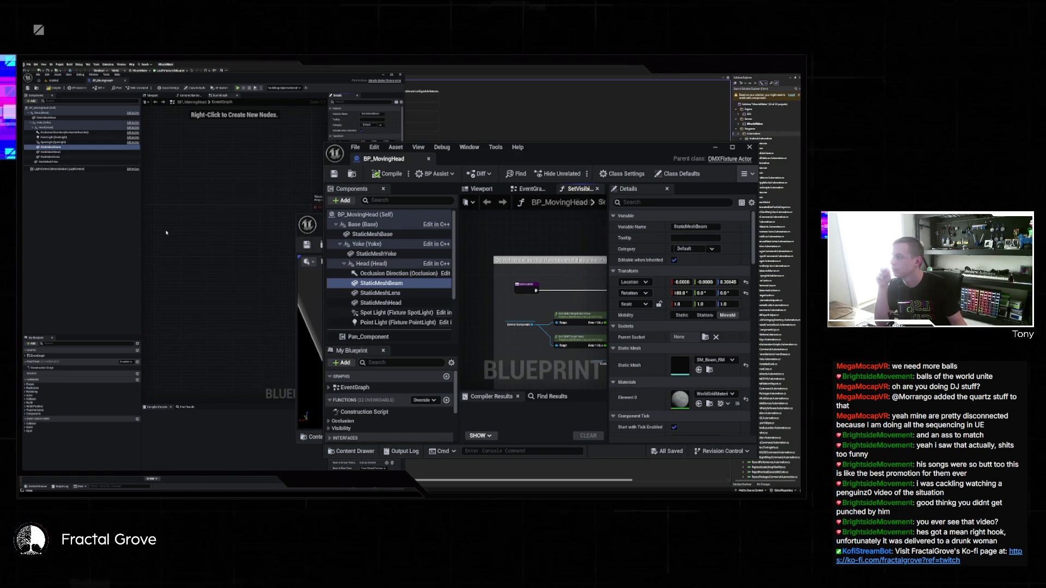
{"action": "left_click", "coordinate": [55, 88]}
{"action": "left_click", "coordinate": [153, 95]}
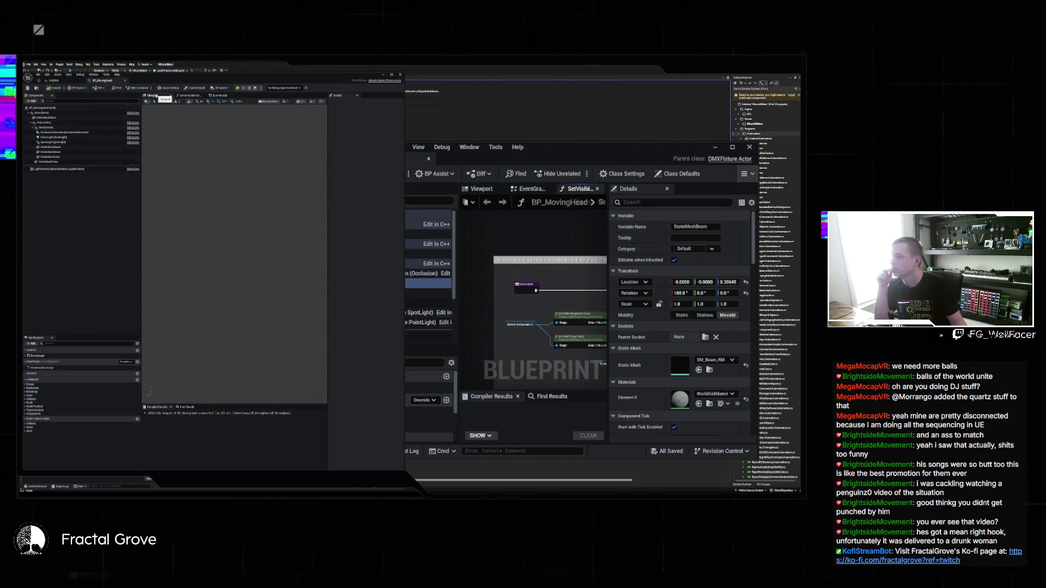
Step: Select the SpotLight and orbit the preview to see its whole light cone
{"action": "left_click", "coordinate": [235, 255]}
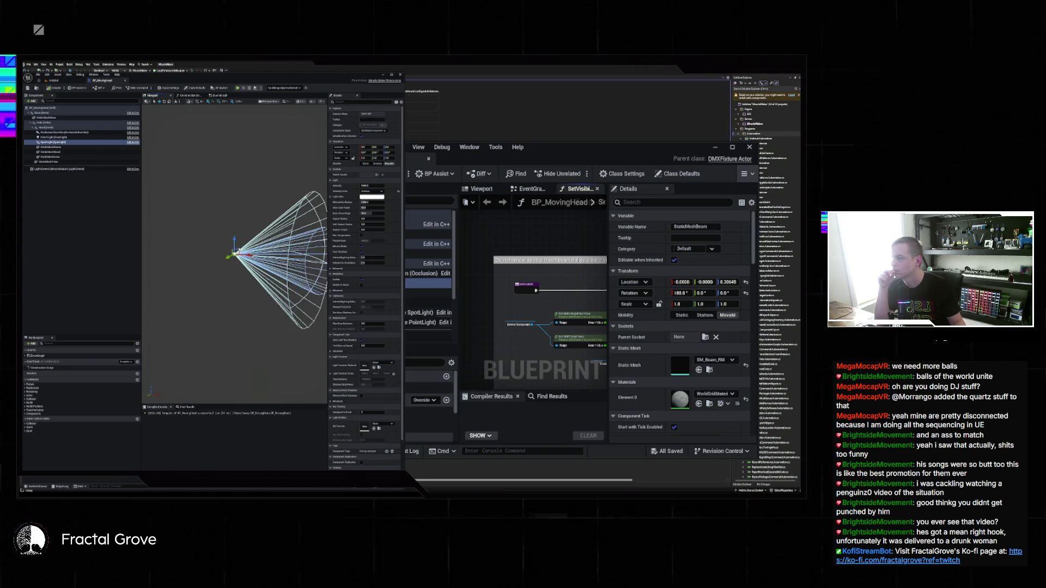
{"action": "left_click_drag", "start_coordinate": [236, 253], "coordinate": [231, 257]}
{"action": "left_click", "coordinate": [209, 256]}
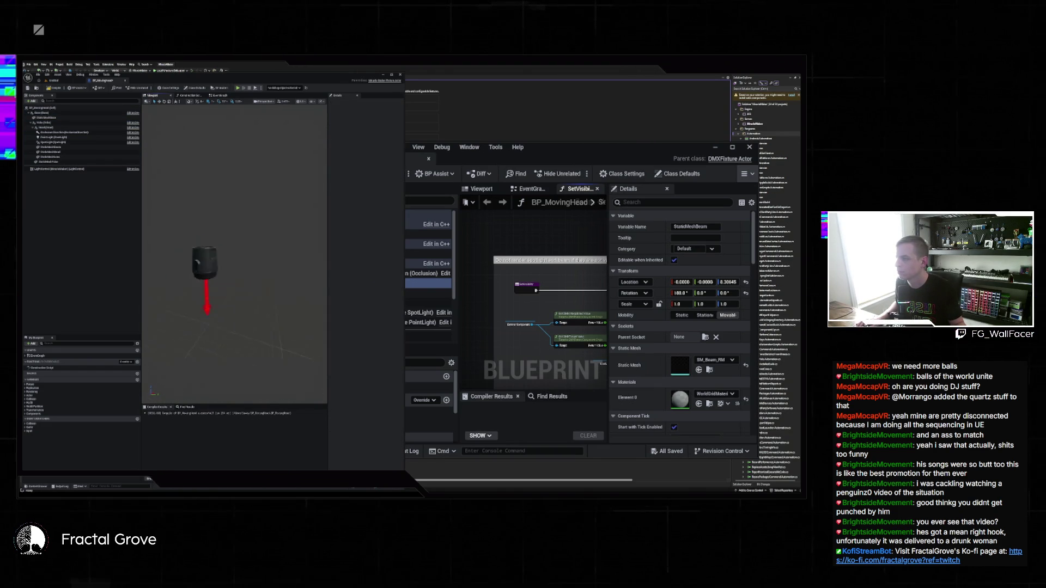
{"action": "left_click_drag", "start_coordinate": [208, 271], "coordinate": [197, 270]}
Step: Inspect the StaticMeshBase, StaticMeshYoke, Base and Yoke components and their transforms
{"action": "left_click", "coordinate": [546, 154]}
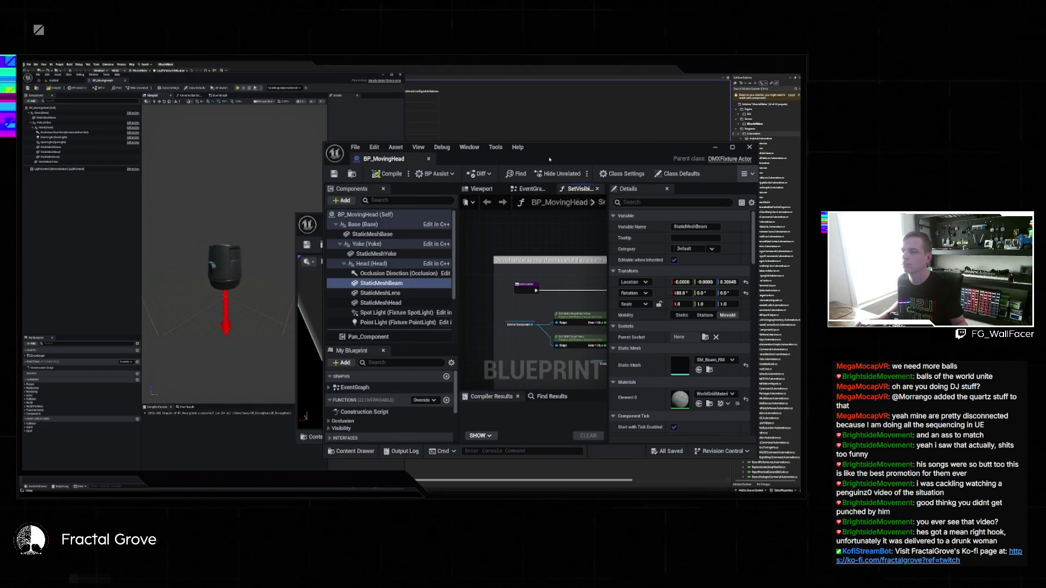
{"action": "left_click", "coordinate": [372, 234]}
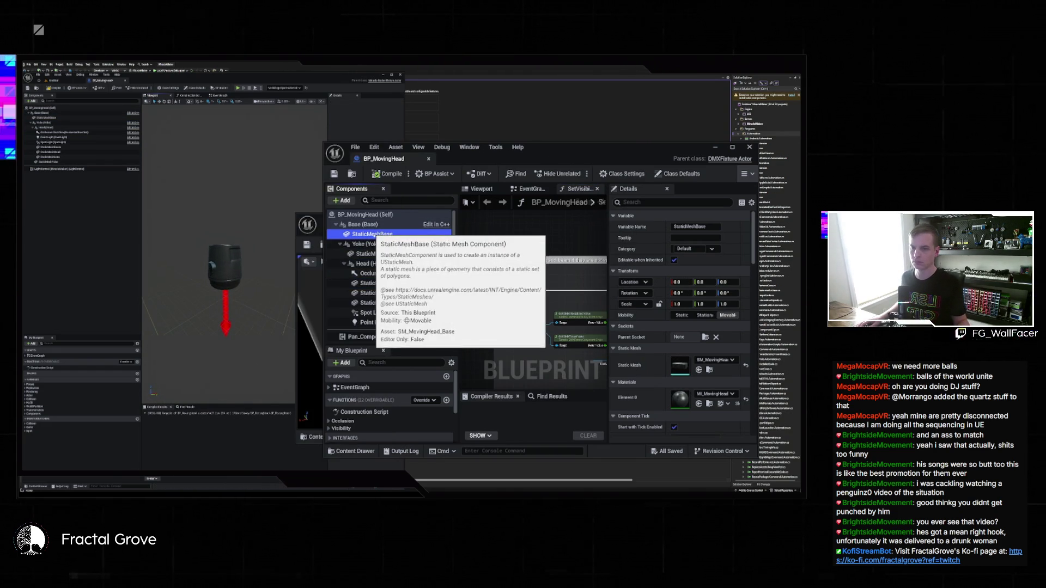
{"action": "left_click", "coordinate": [382, 254]}
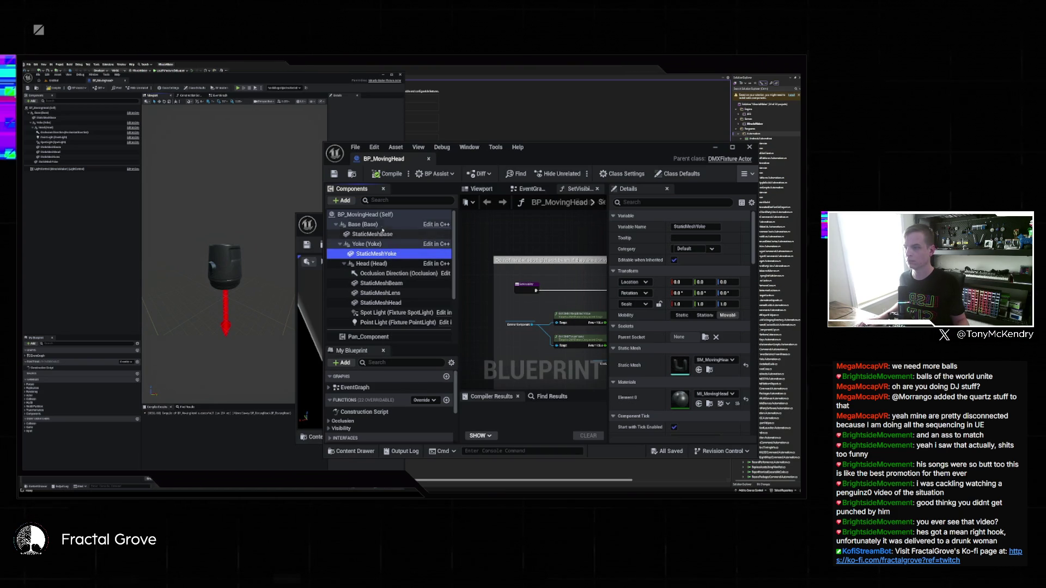
{"action": "left_click", "coordinate": [381, 224]}
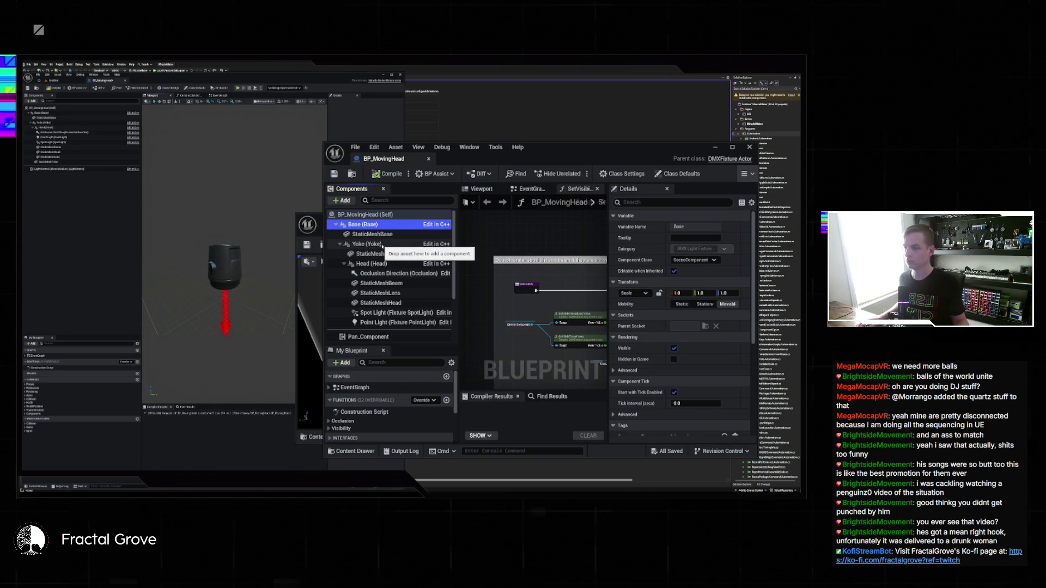
{"action": "left_click", "coordinate": [388, 243]}
{"action": "left_click", "coordinate": [381, 235]}
{"action": "left_click", "coordinate": [370, 244]}
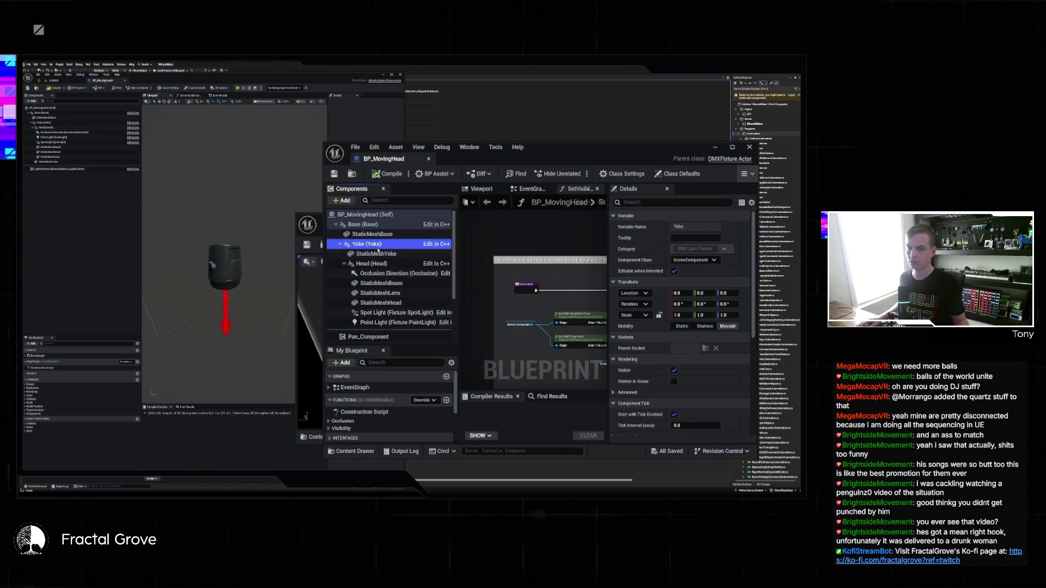
Step: Raise the head mesh's Location Z to 50
{"action": "left_click", "coordinate": [379, 254]}
{"action": "left_click", "coordinate": [388, 264]}
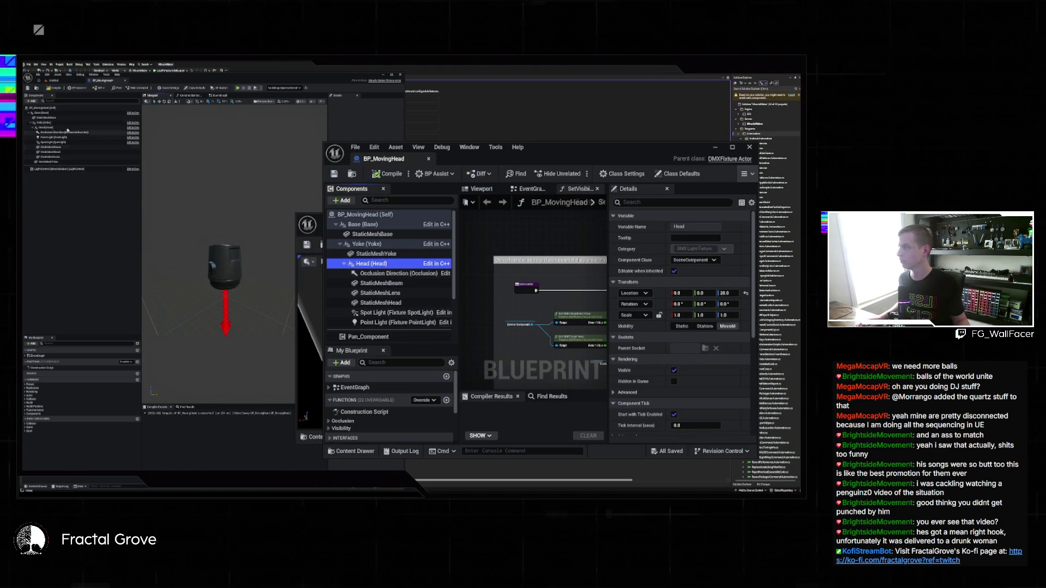
{"action": "left_click", "coordinate": [63, 152]}
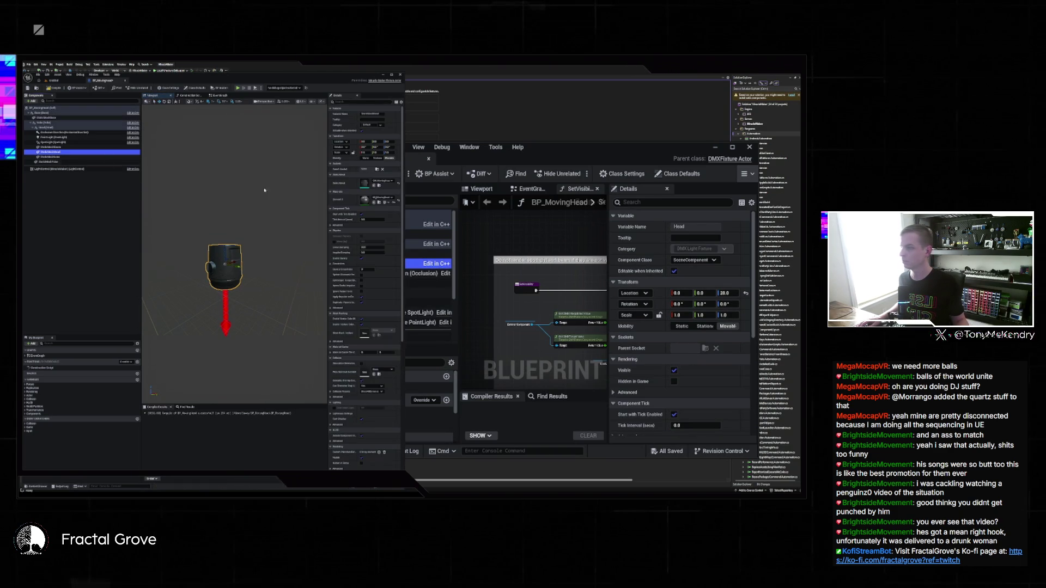
{"action": "left_click", "coordinate": [387, 141]}
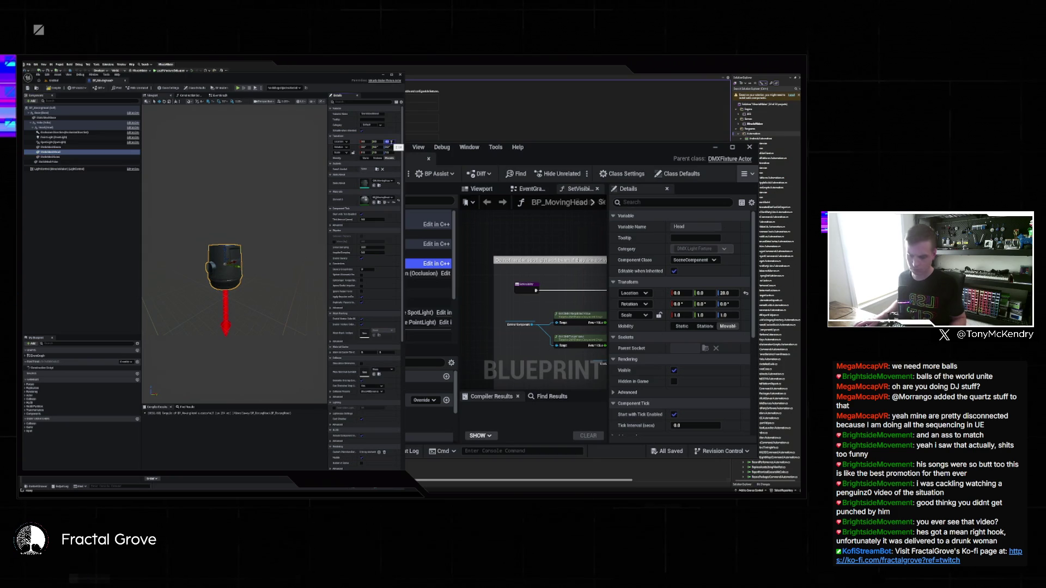
{"action": "type", "text": "50"}
{"action": "key", "text": "Return"}
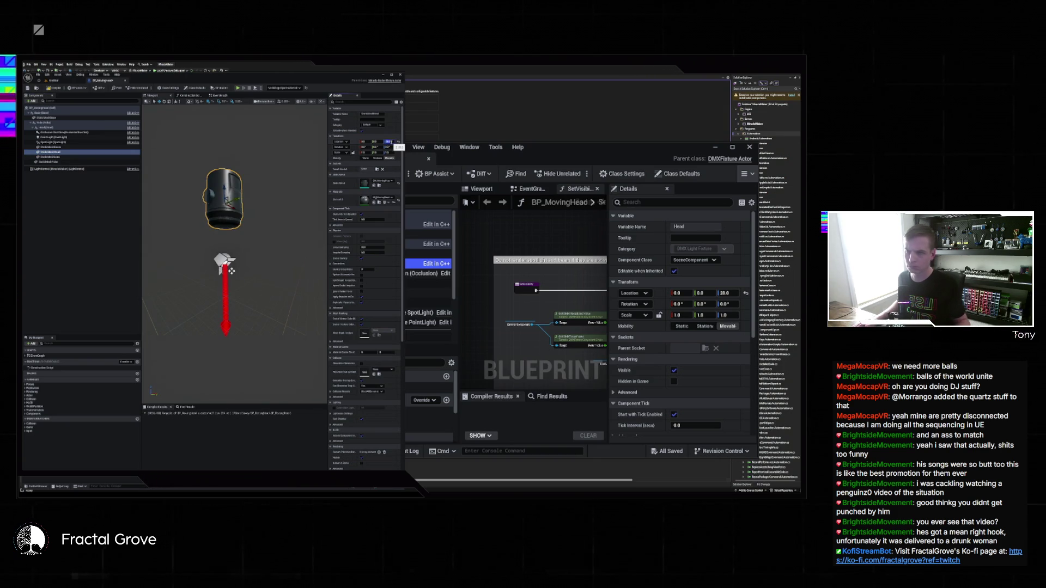
Step: Add the yoke mesh from the Content Drawer and assign it to the Yoke's mesh component
{"action": "left_click", "coordinate": [55, 118]}
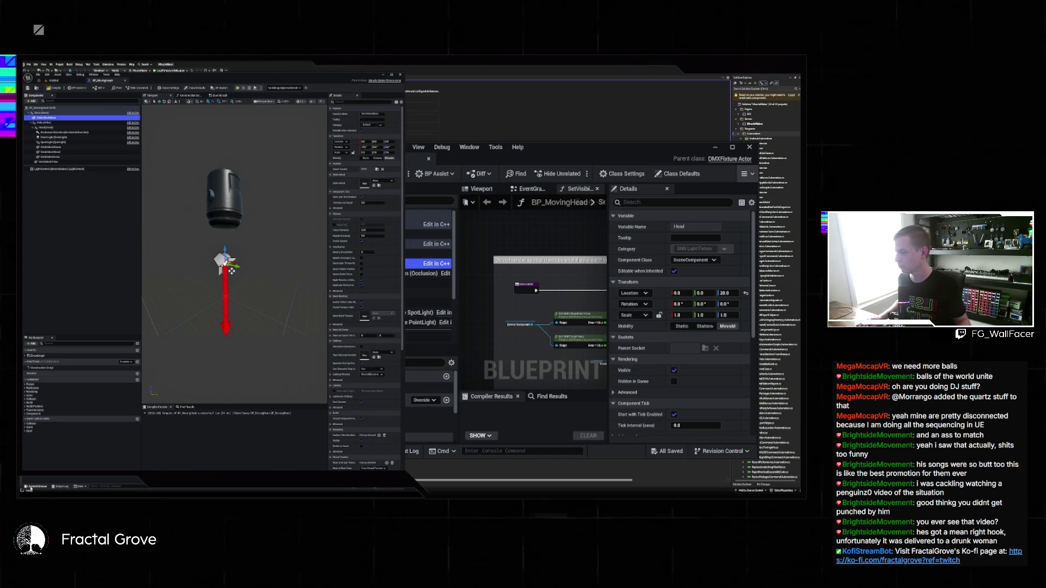
{"action": "left_click", "coordinate": [30, 488]}
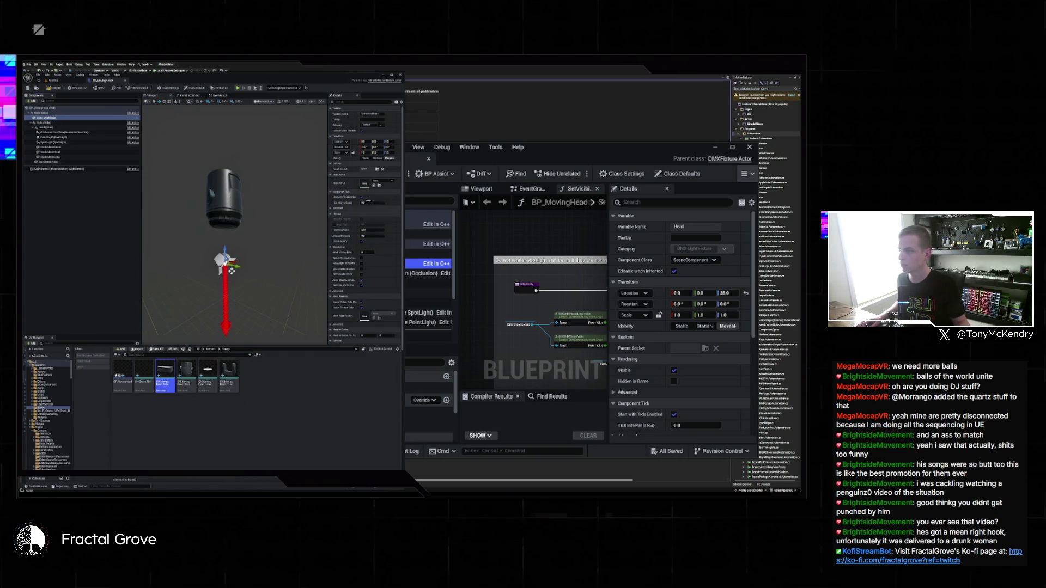
{"action": "left_click_drag", "start_coordinate": [179, 382], "coordinate": [309, 209]}
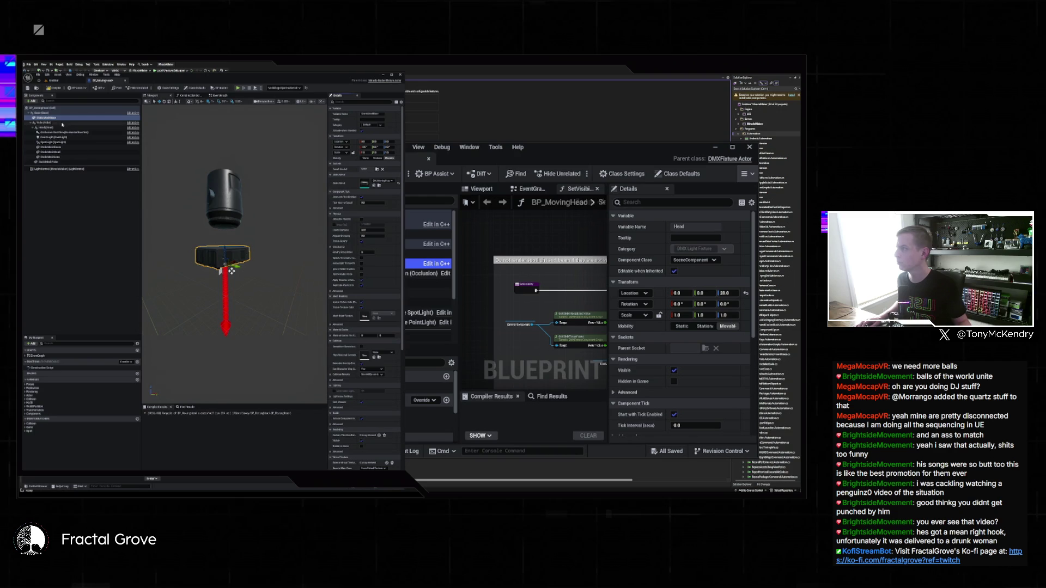
{"action": "left_click", "coordinate": [68, 123]}
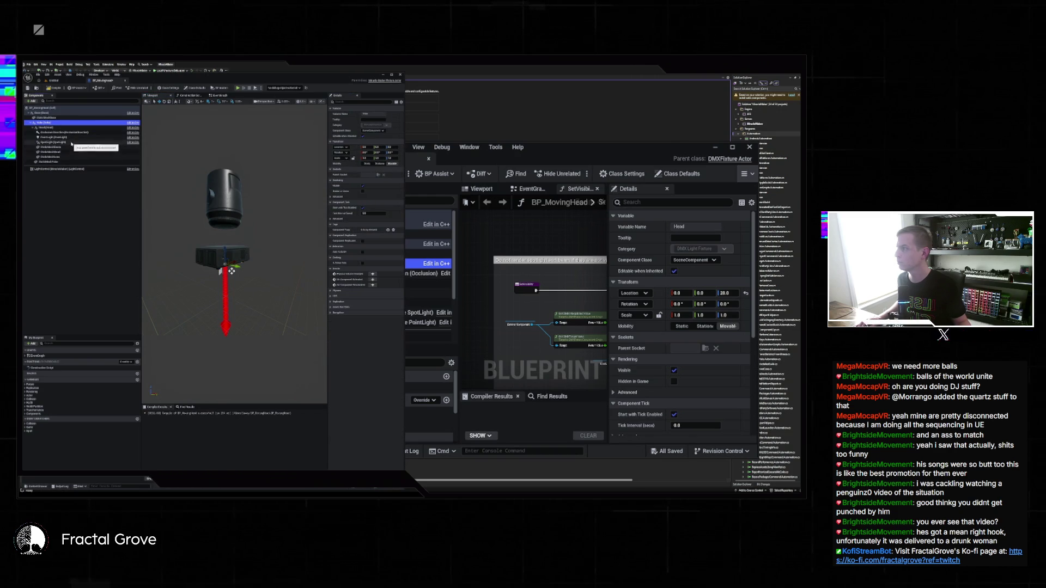
{"action": "left_click", "coordinate": [60, 161]}
{"action": "left_click", "coordinate": [38, 487]}
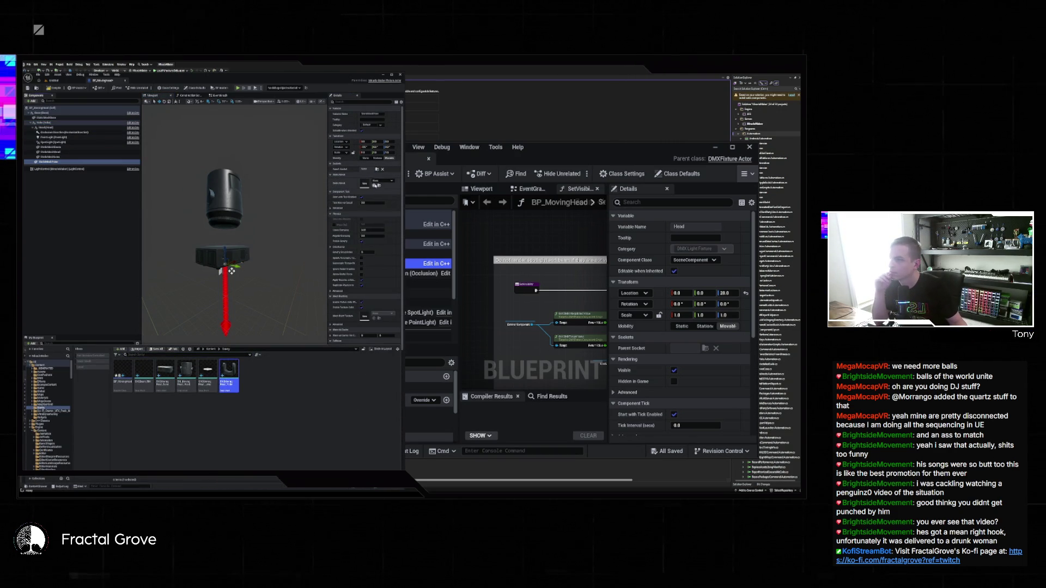
{"action": "left_click", "coordinate": [375, 185]}
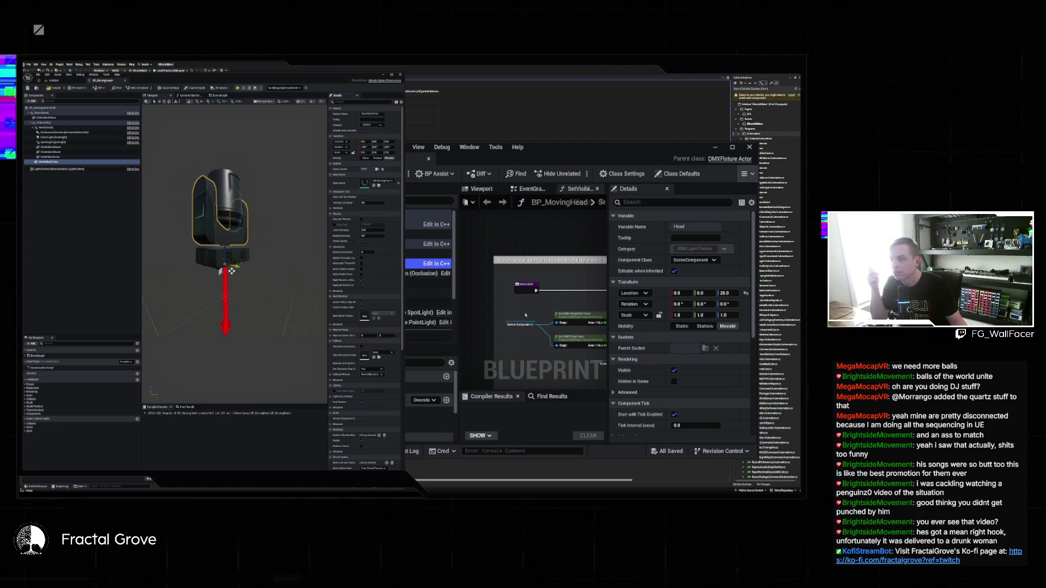
{"action": "left_click", "coordinate": [456, 283]}
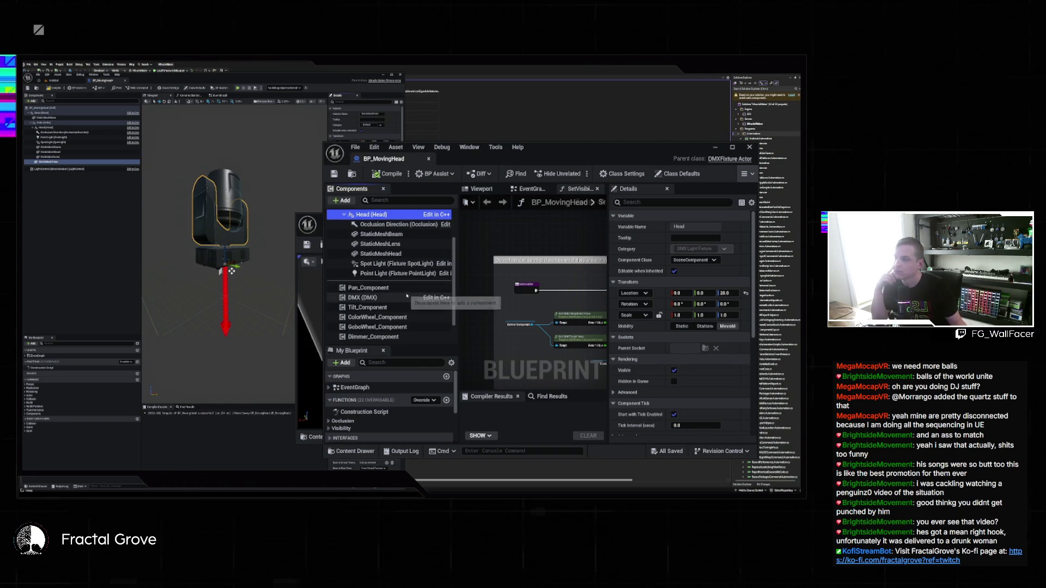
{"action": "left_click", "coordinate": [381, 253]}
{"action": "left_click", "coordinate": [382, 234]}
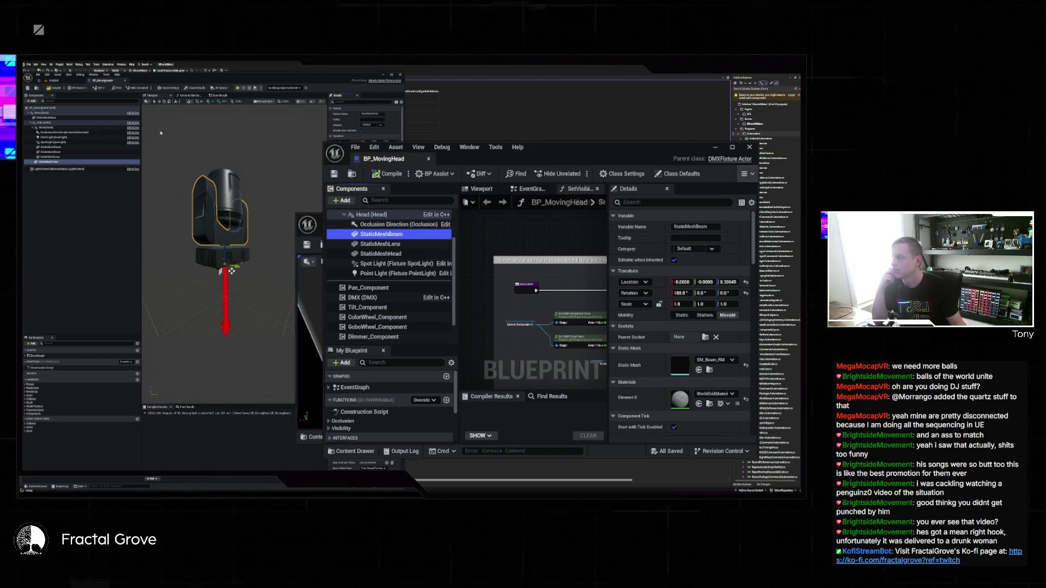
{"action": "left_click", "coordinate": [231, 271]}
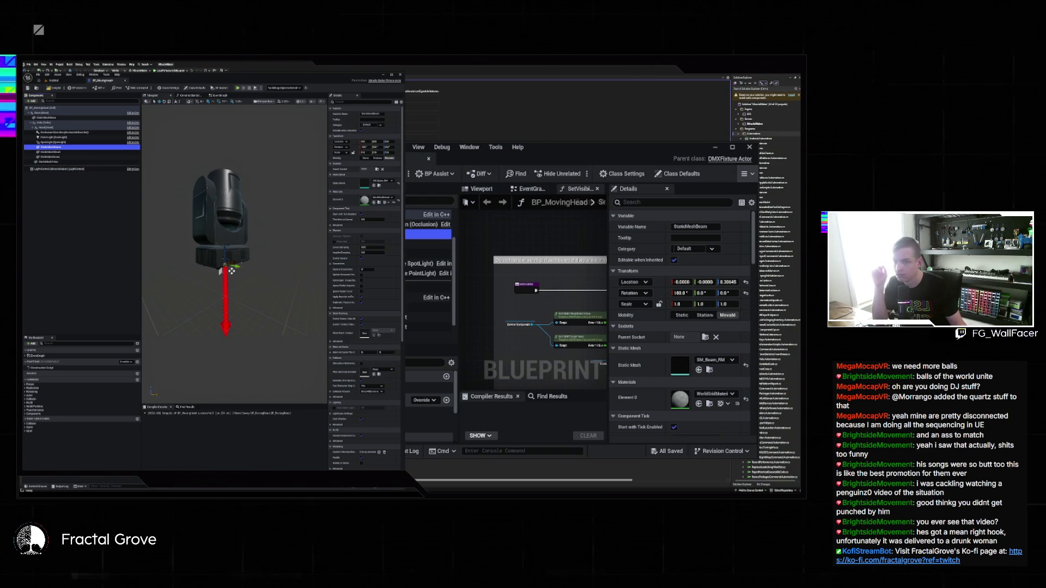
{"action": "left_click", "coordinate": [231, 271]}
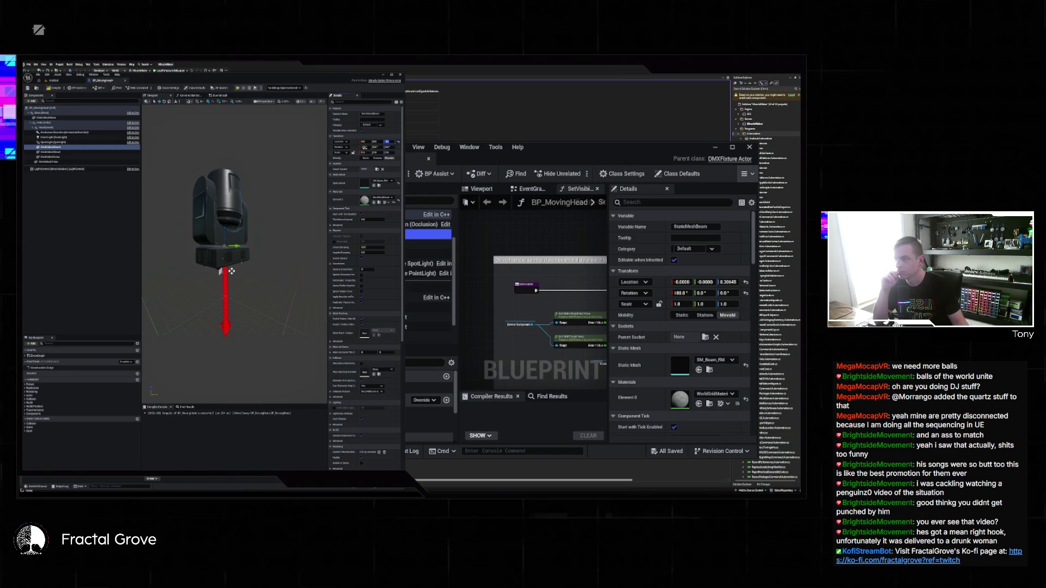
{"action": "key", "text": "Tab"}
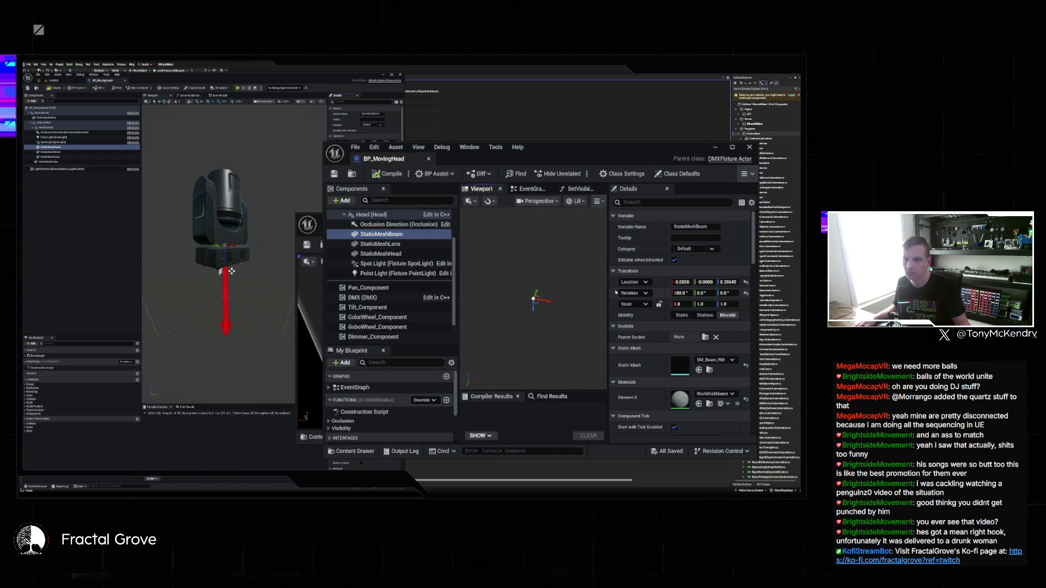
Step: Inspect the StaticMeshLens, StaticMeshHead, Point Light and Spot Light components' settings
{"action": "left_click", "coordinate": [381, 244]}
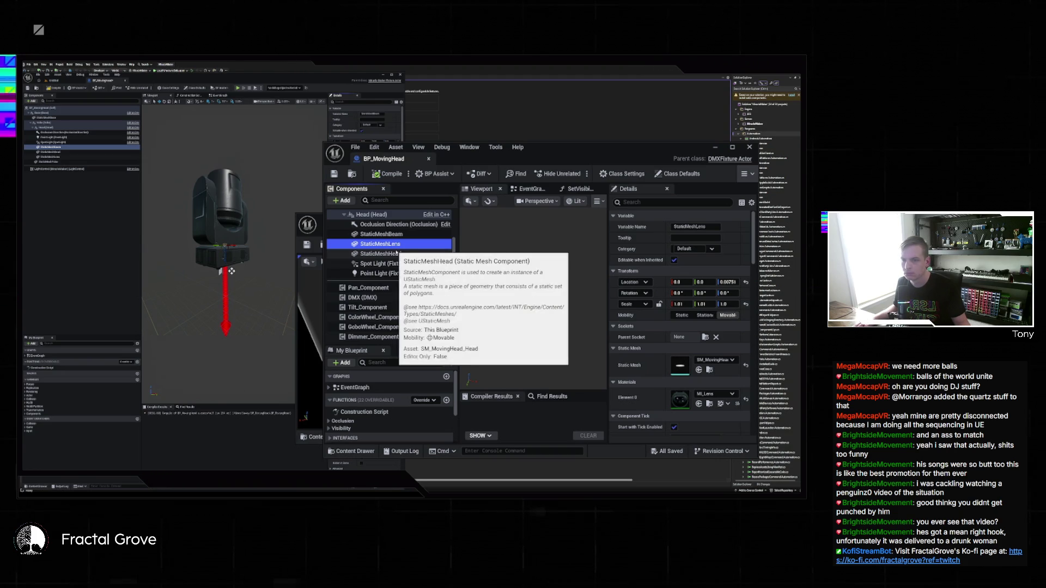
{"action": "left_click", "coordinate": [397, 254]}
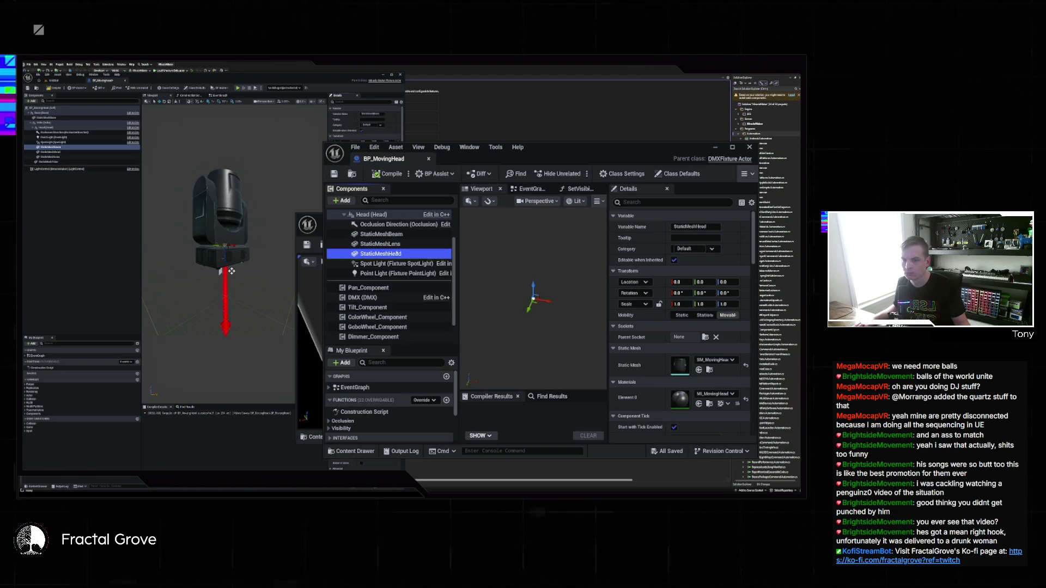
{"action": "left_click", "coordinate": [413, 273]}
{"action": "left_click", "coordinate": [411, 264]}
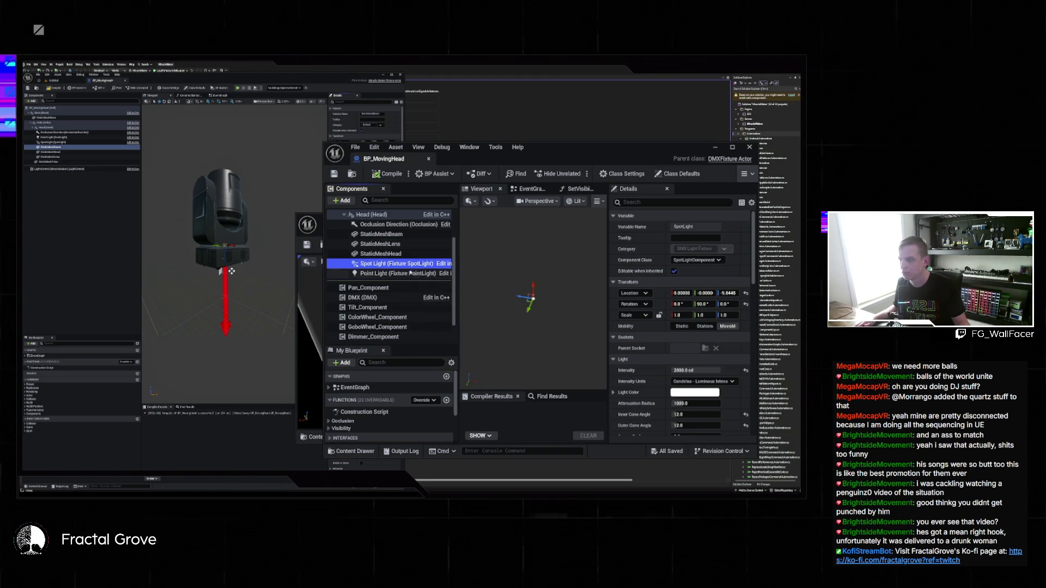
Step: Select the reference fixture's Spot Light in its viewport and check the Head transform
{"action": "left_click", "coordinate": [59, 142]}
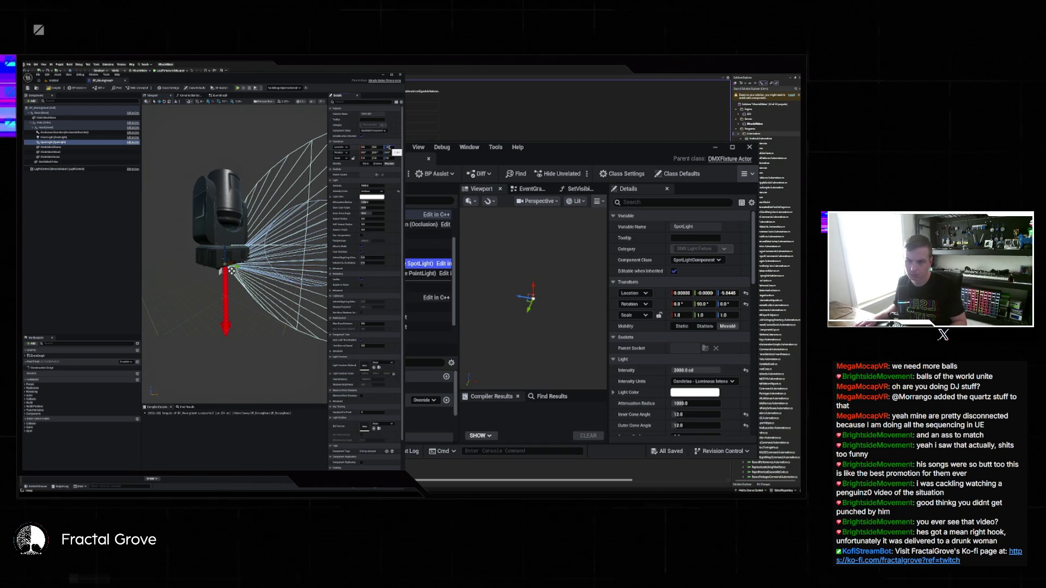
{"action": "left_click", "coordinate": [231, 271]}
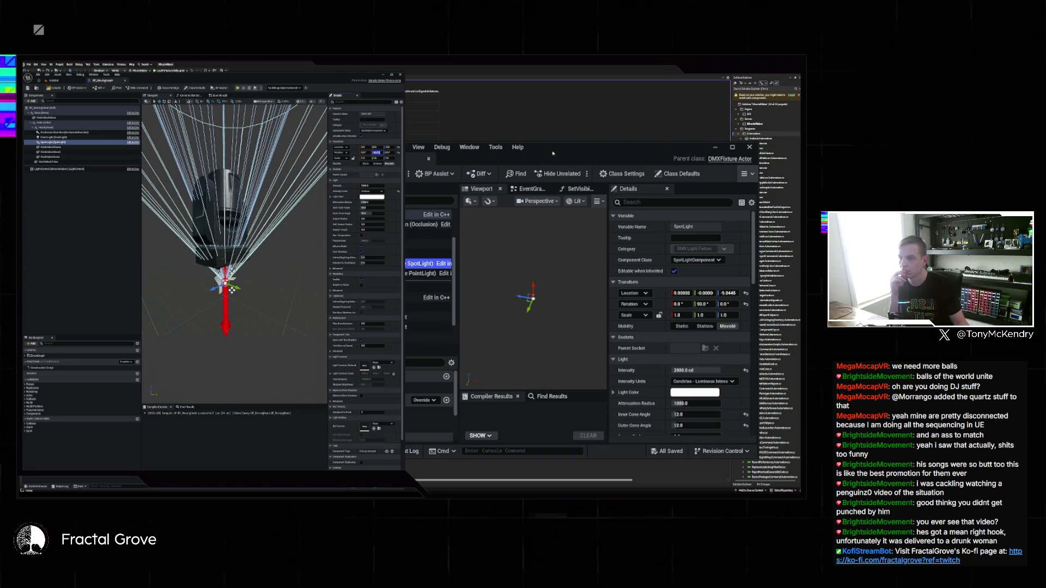
{"action": "scroll", "coordinate": [381, 256], "scroll_direction": "up", "scroll_amount": 2}
{"action": "left_click", "coordinate": [374, 240]}
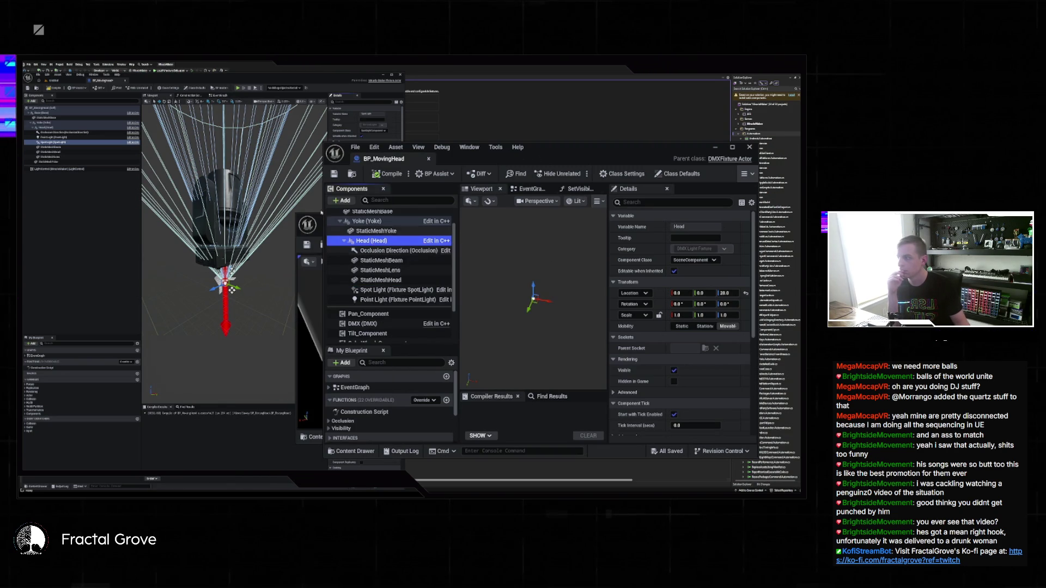
Step: Raise the Head component to Z 30, then set its mesh's Z back to 0
{"action": "left_click", "coordinate": [390, 147]}
{"action": "type", "text": "30"}
{"action": "key", "text": "Return"}
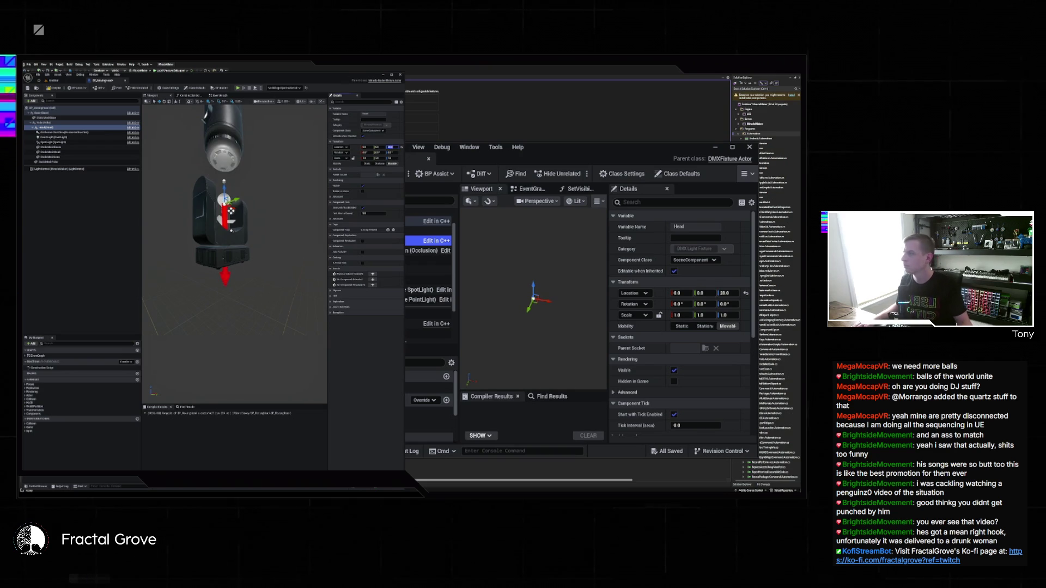
{"action": "left_click", "coordinate": [55, 152]}
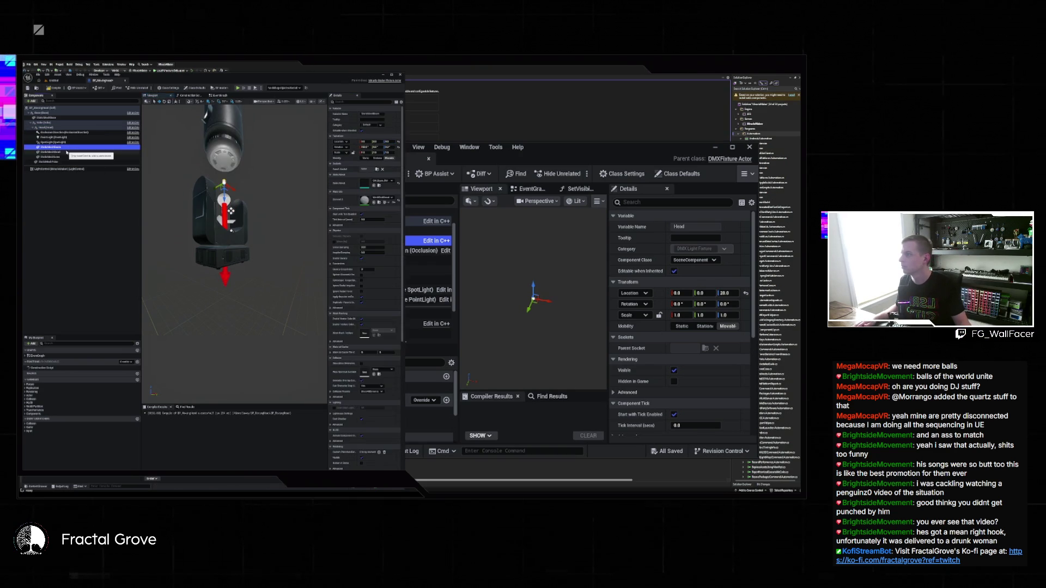
{"action": "left_click", "coordinate": [390, 141]}
{"action": "type", "text": "0"}
{"action": "key", "text": "Return"}
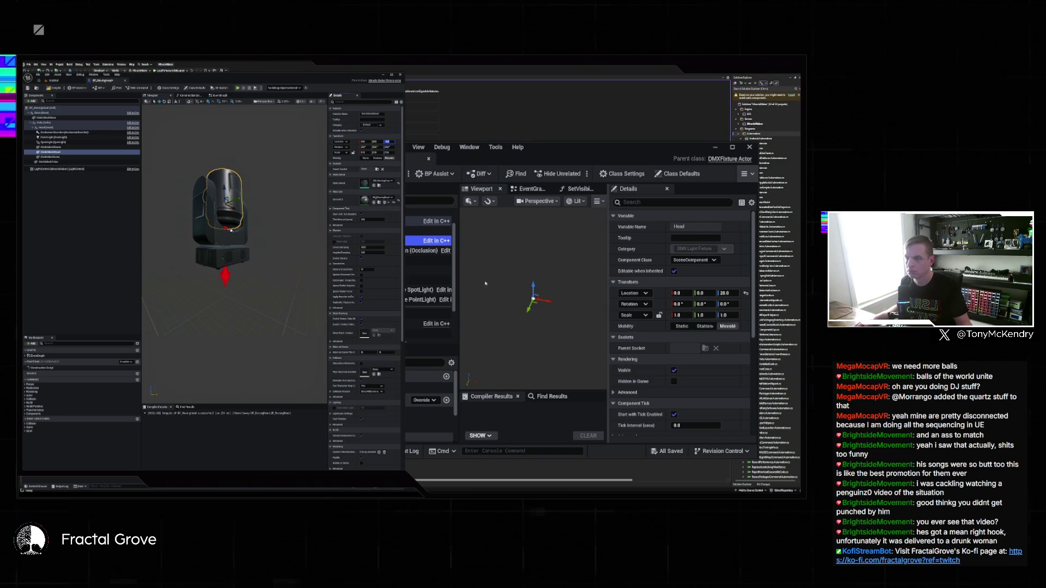
Step: Inspect BP_MovingHead's yoke, base, occlusion-direction arrow and lens components
{"action": "left_click", "coordinate": [436, 252]}
{"action": "left_click", "coordinate": [392, 251]}
{"action": "left_click", "coordinate": [384, 241]}
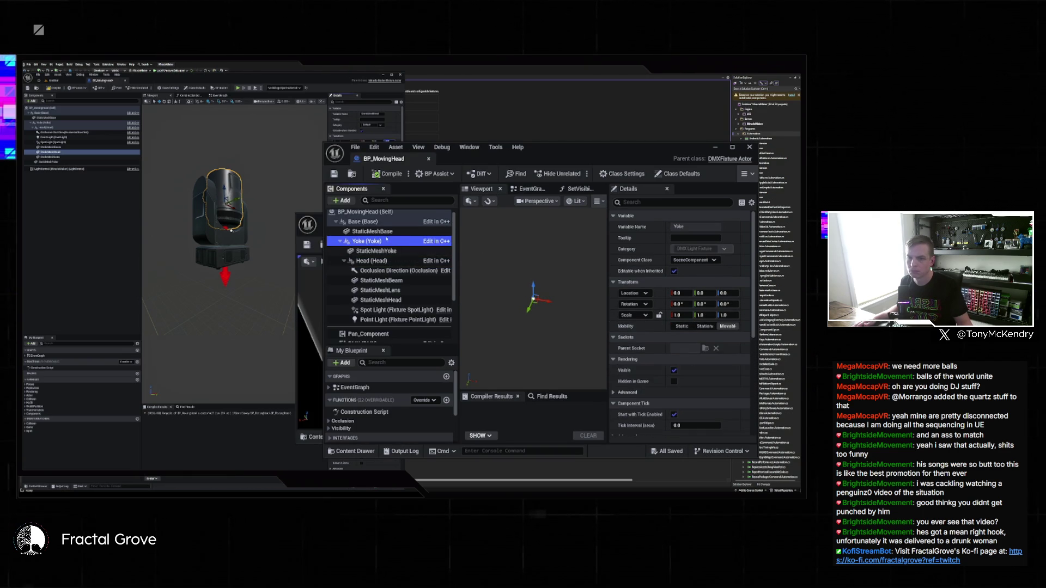
{"action": "left_click", "coordinate": [382, 231]}
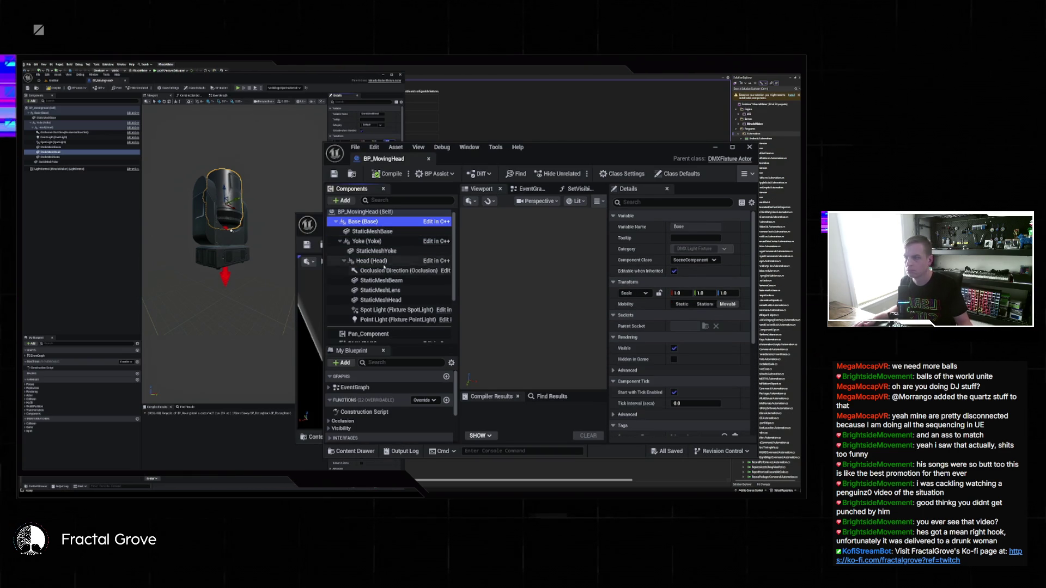
{"action": "left_click", "coordinate": [384, 271]}
{"action": "left_click", "coordinate": [384, 290]}
{"action": "left_click", "coordinate": [384, 271]}
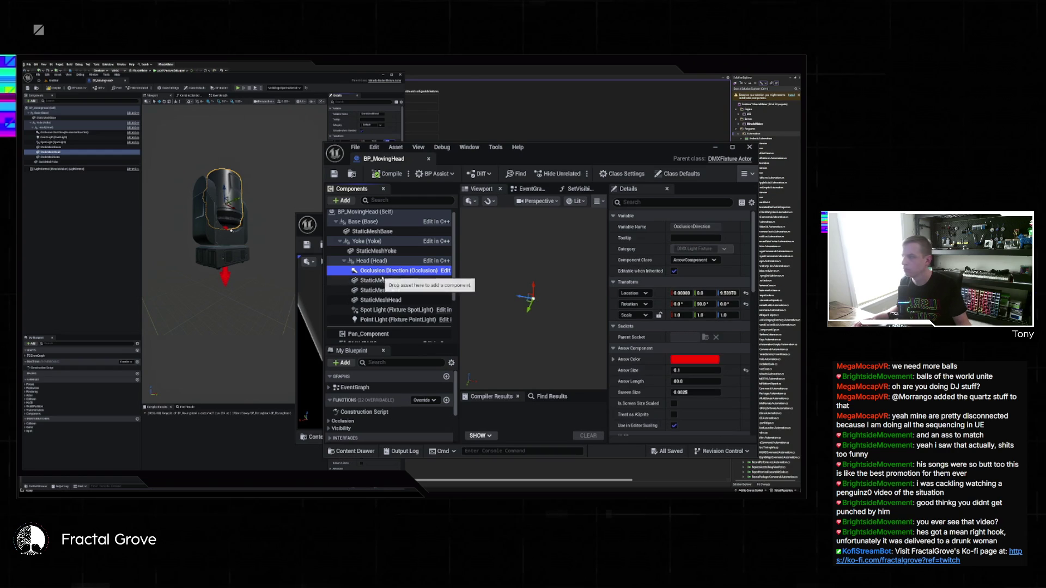
Step: Check the reference fixture's arrow height and point light
{"action": "left_click", "coordinate": [58, 137]}
{"action": "left_click", "coordinate": [391, 147]}
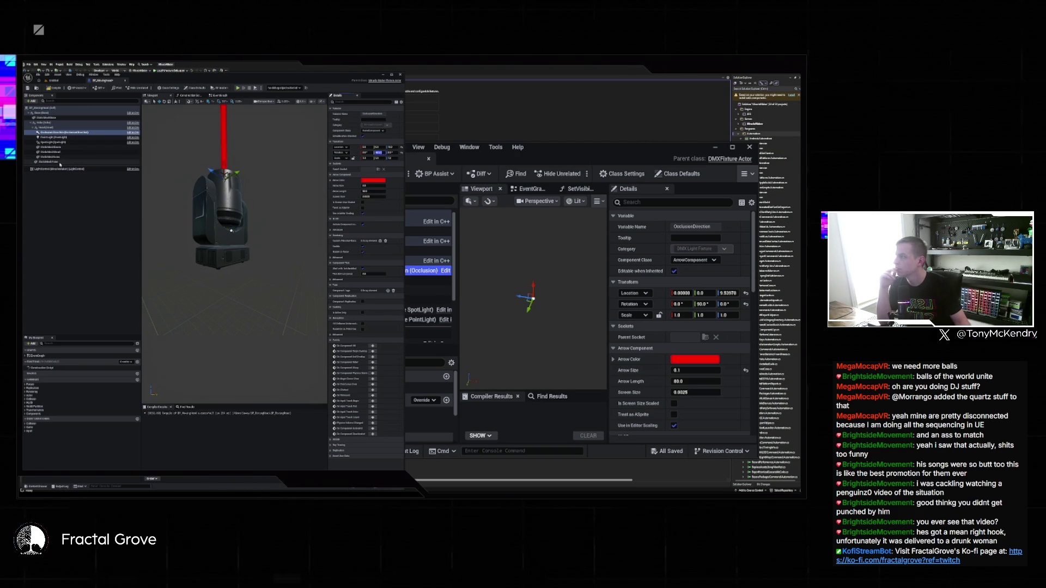
{"action": "left_click", "coordinate": [55, 137]}
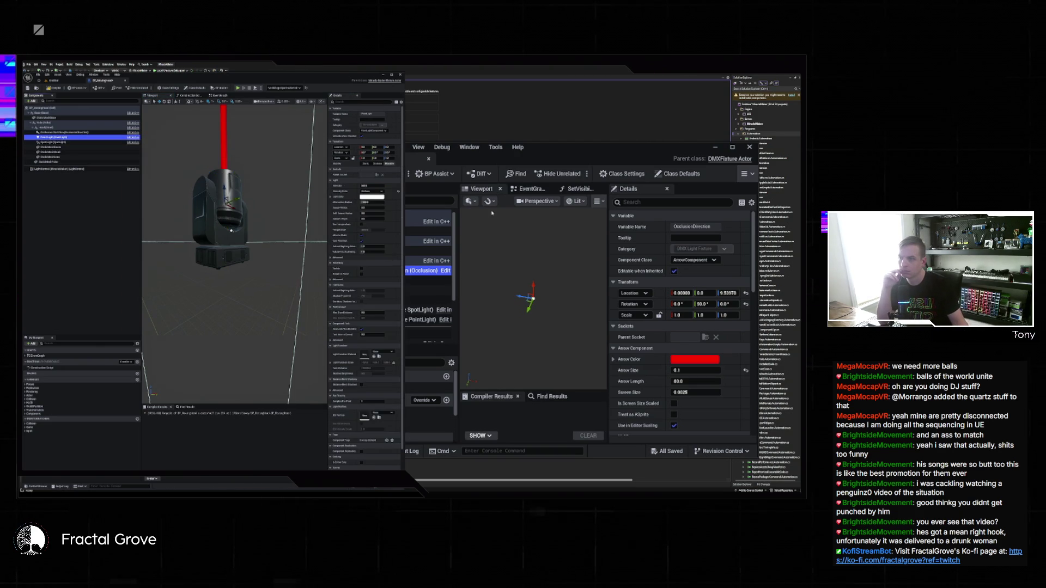
Step: Compare BP_MovingHead's StaticMeshBeam, StaticMeshLens, StaticMeshHead and Point Light against the reference fixture's attenuation sphere
{"action": "left_click", "coordinate": [455, 256]}
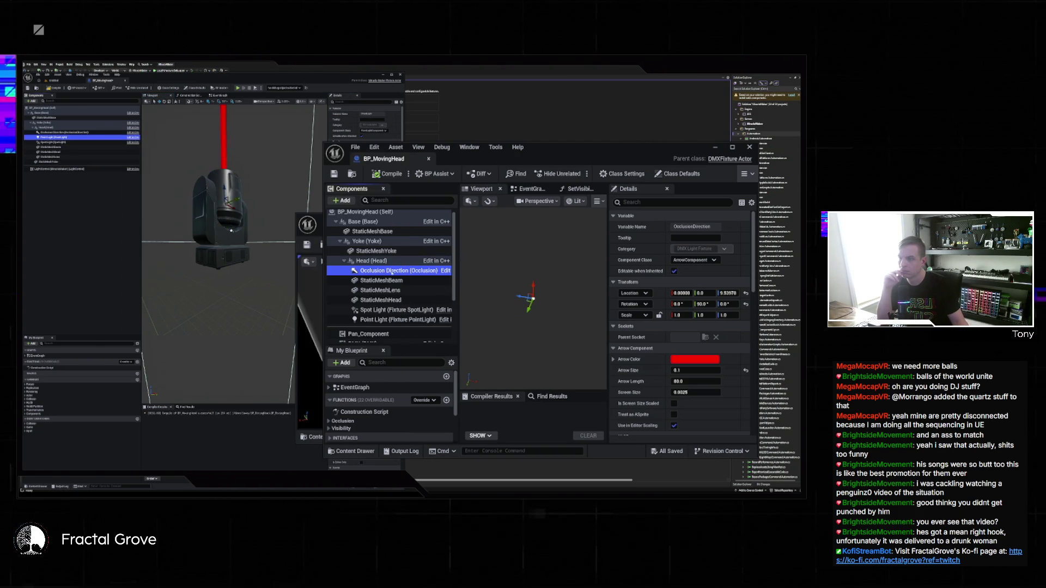
{"action": "left_click", "coordinate": [388, 281]}
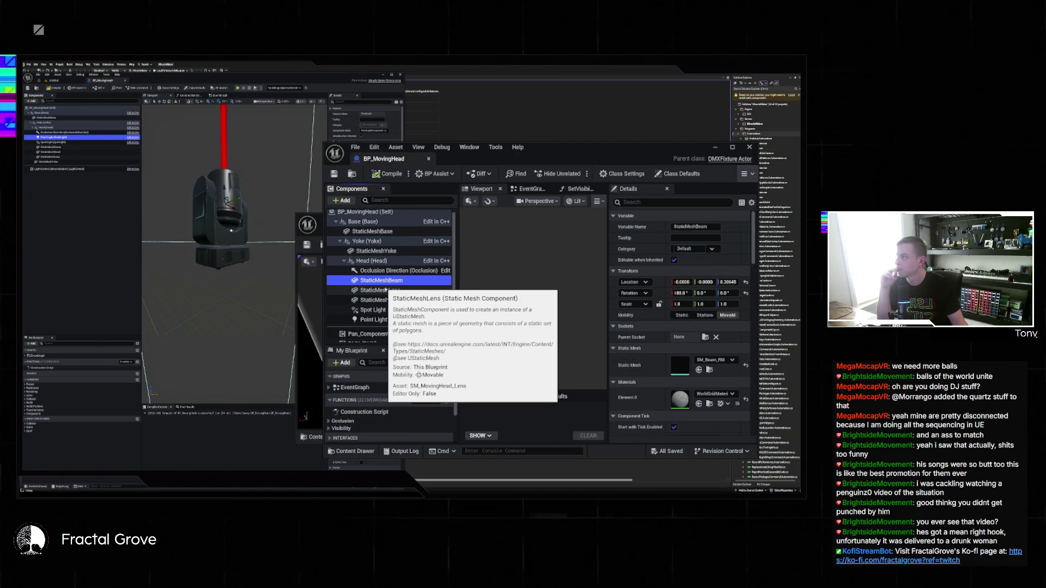
{"action": "left_click", "coordinate": [210, 205]}
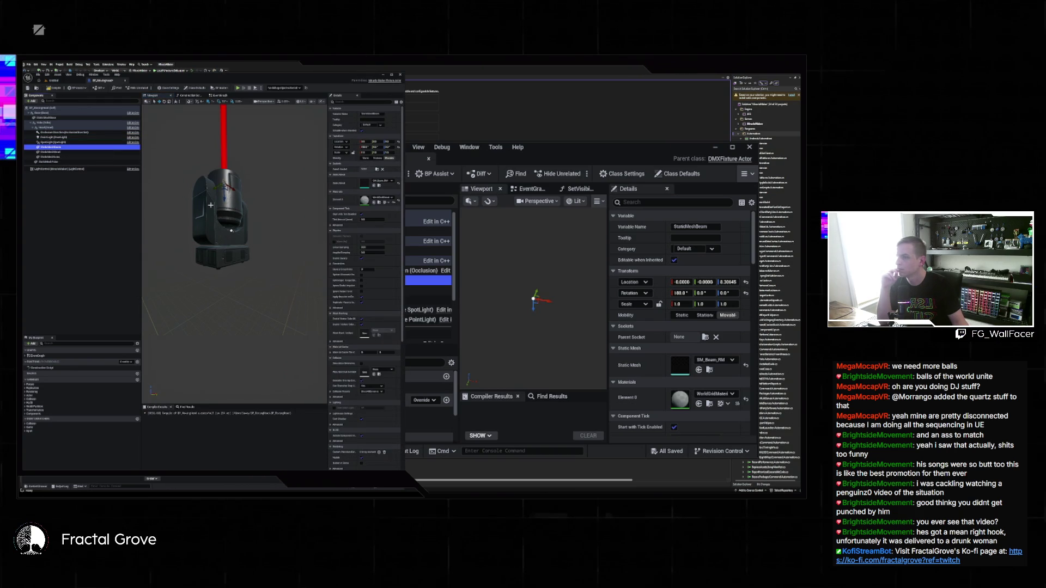
{"action": "left_click", "coordinate": [530, 153]}
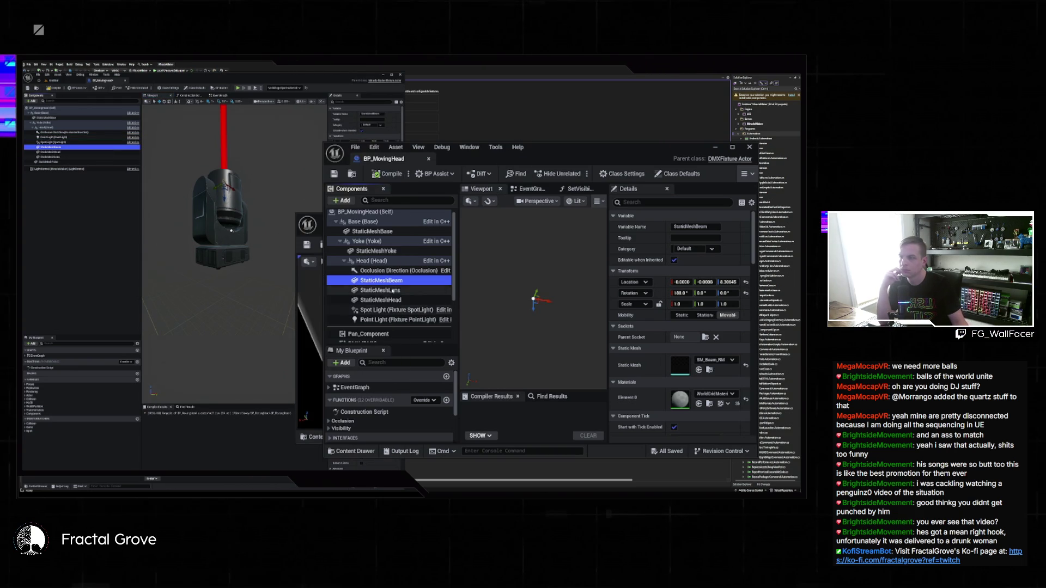
{"action": "left_click", "coordinate": [390, 291]}
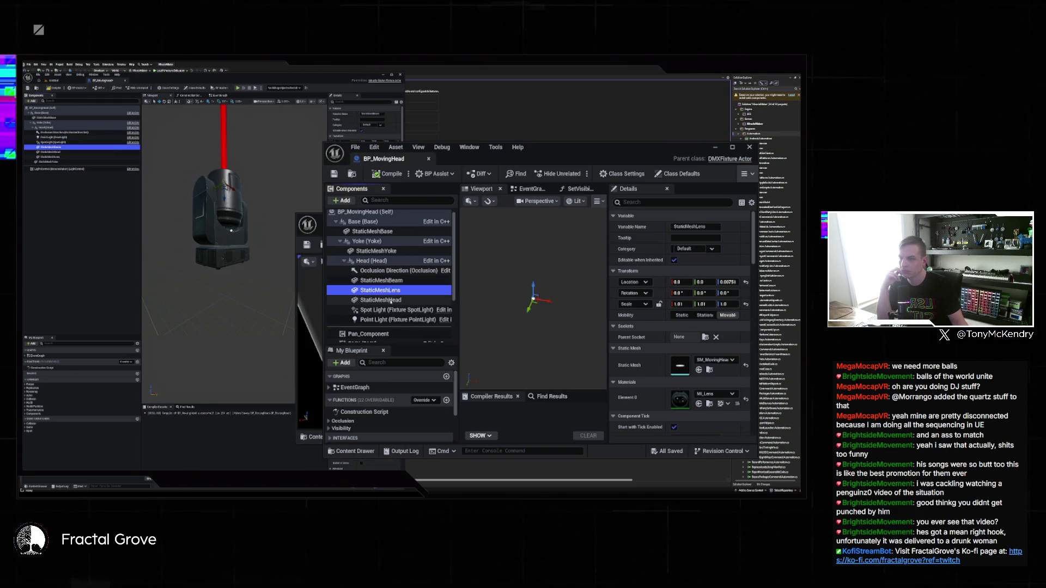
{"action": "left_click", "coordinate": [390, 301]}
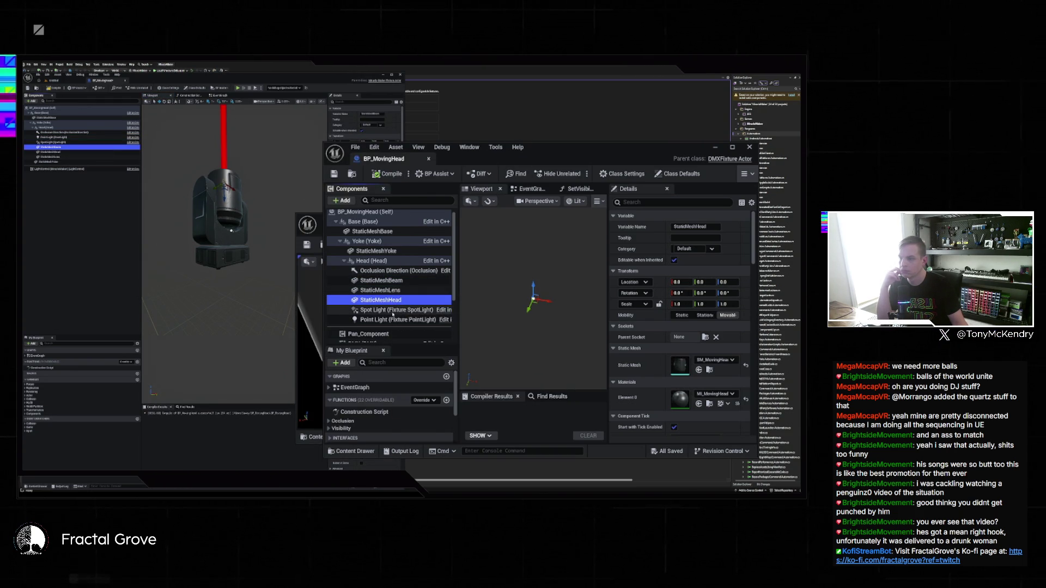
{"action": "left_click", "coordinate": [389, 320]}
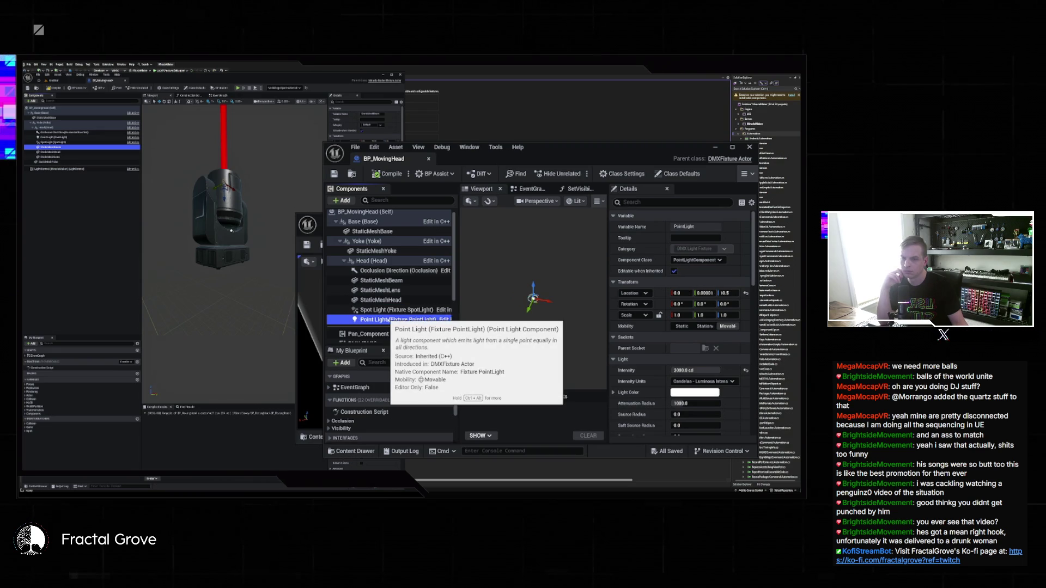
{"action": "scroll", "coordinate": [376, 310], "scroll_direction": "down", "scroll_amount": 2}
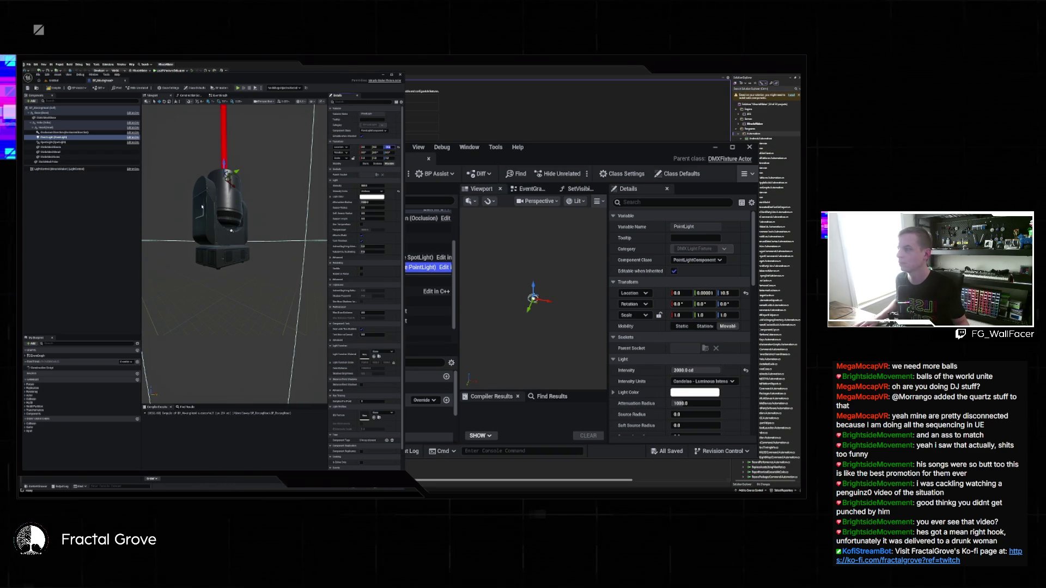
{"action": "scroll", "coordinate": [196, 216], "scroll_direction": "down", "scroll_amount": 5}
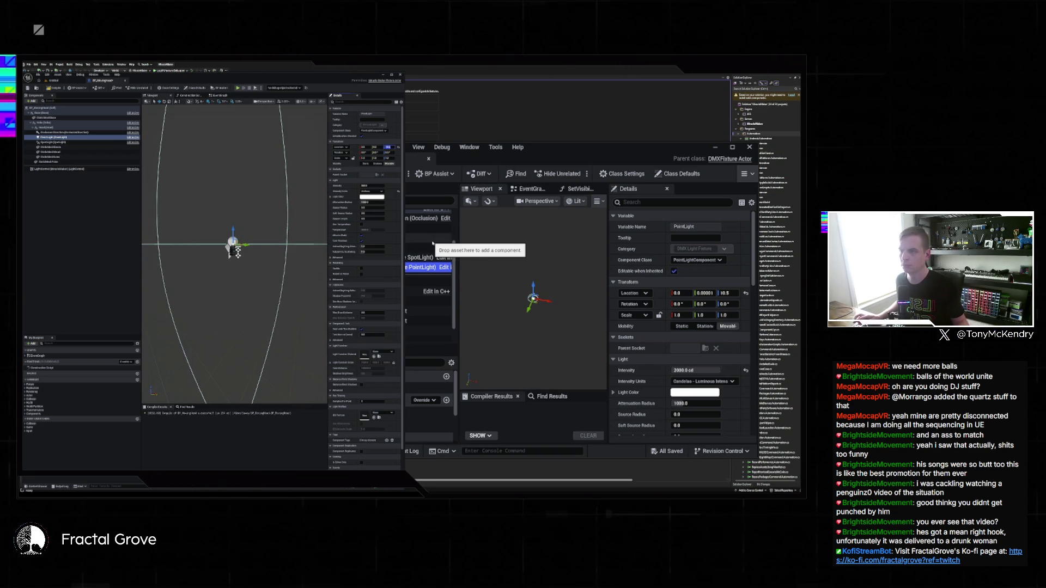
Step: Bring forward the Claude chat showing the AMiracleMakerFixtureActor hierarchy and per-fixture Blueprint steps
{"action": "left_click", "coordinate": [581, 157]}
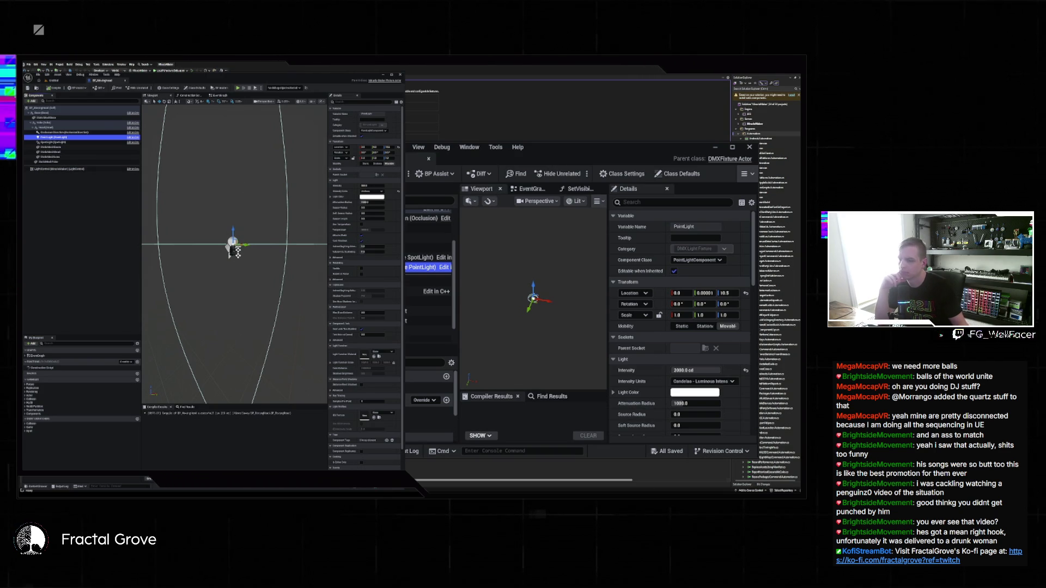
{"action": "left_click", "coordinate": [472, 486]}
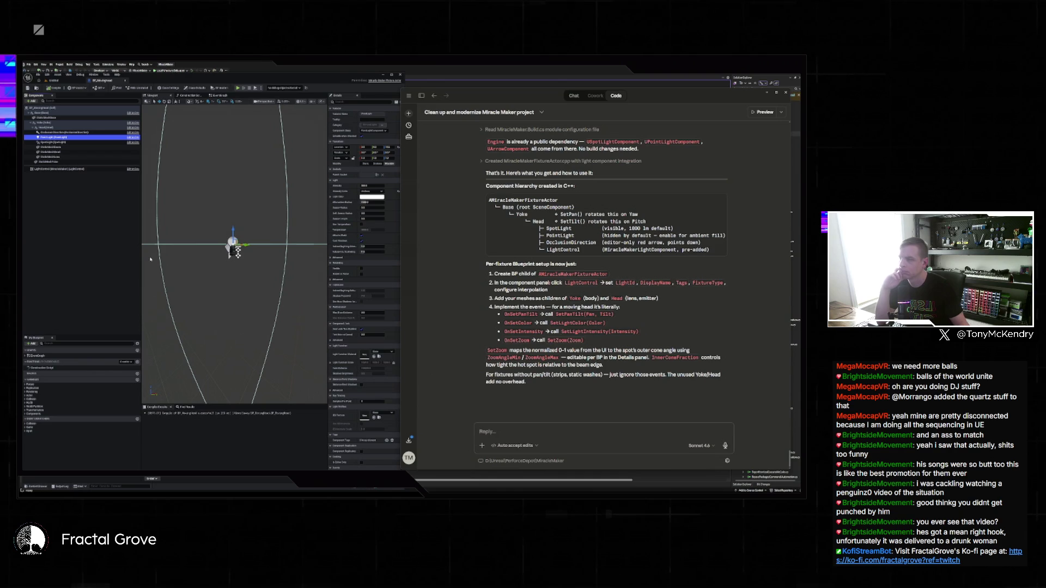
Step: Check the LightControl component's Light Id, then open BP_MovingHead's Event Graph
{"action": "left_click", "coordinate": [82, 169]}
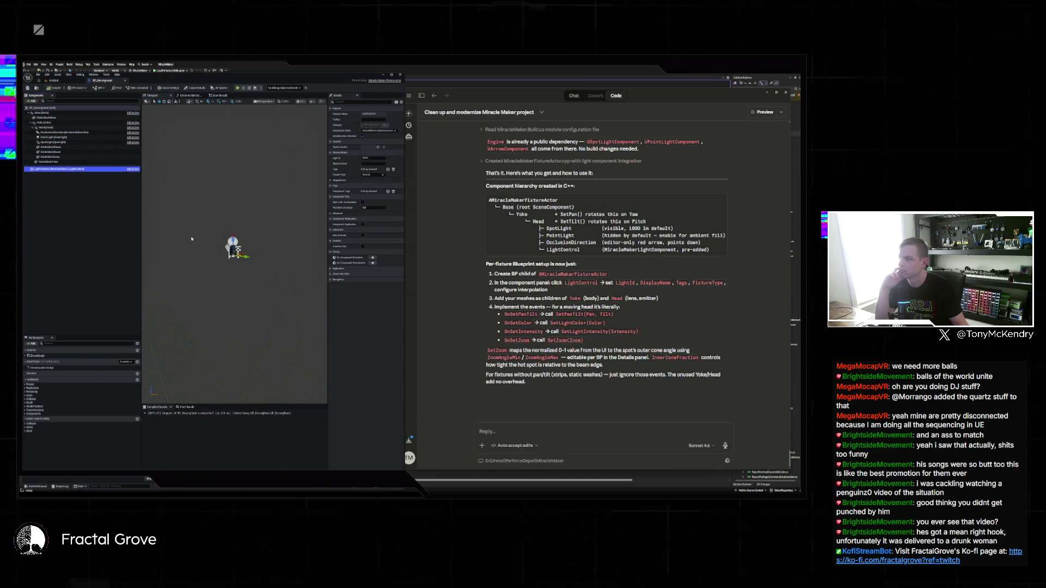
{"action": "left_click", "coordinate": [372, 158]}
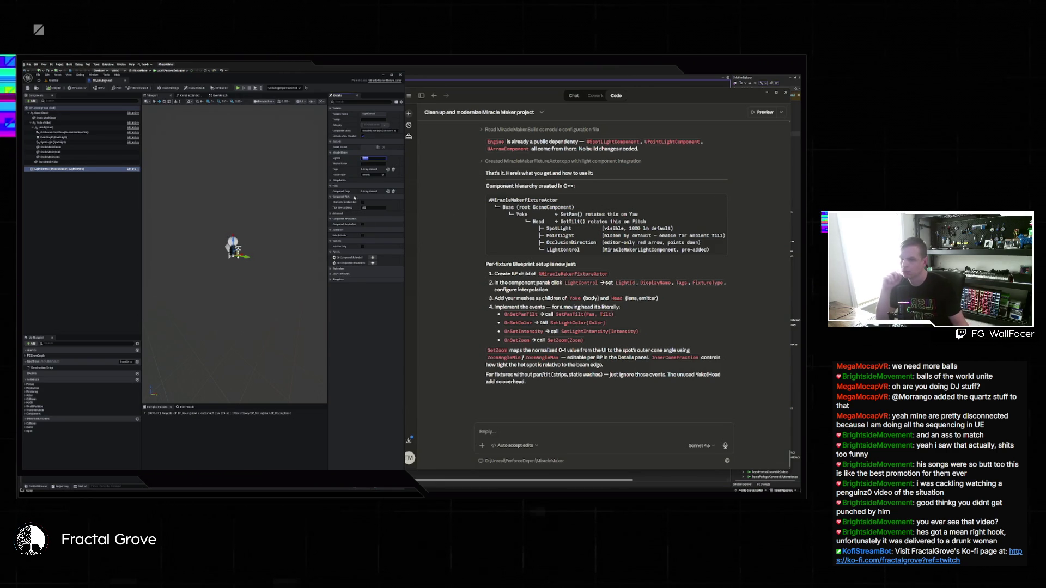
{"action": "left_click", "coordinate": [191, 96]}
{"action": "left_click", "coordinate": [217, 96]}
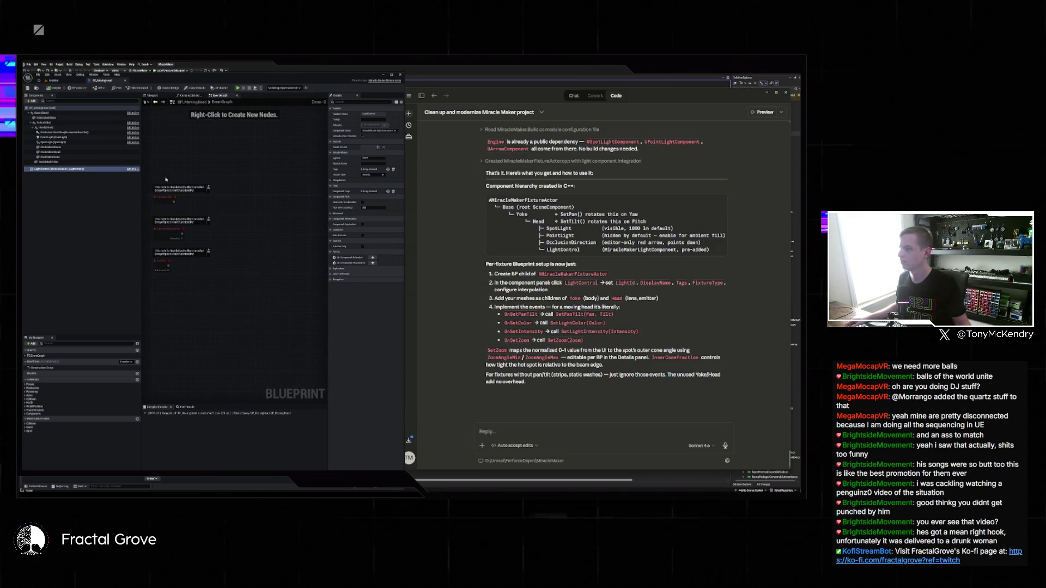
Step: Try adding an onSetPan event and a LightControl reference to the Event Graph
{"action": "right_click", "coordinate": [208, 289]}
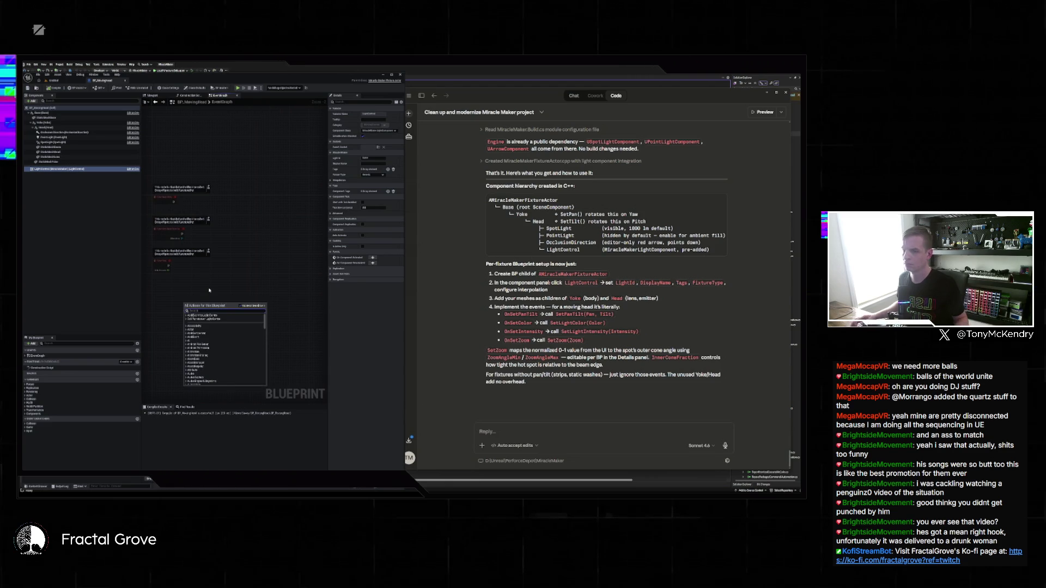
{"action": "type", "text": "onSetPan"}
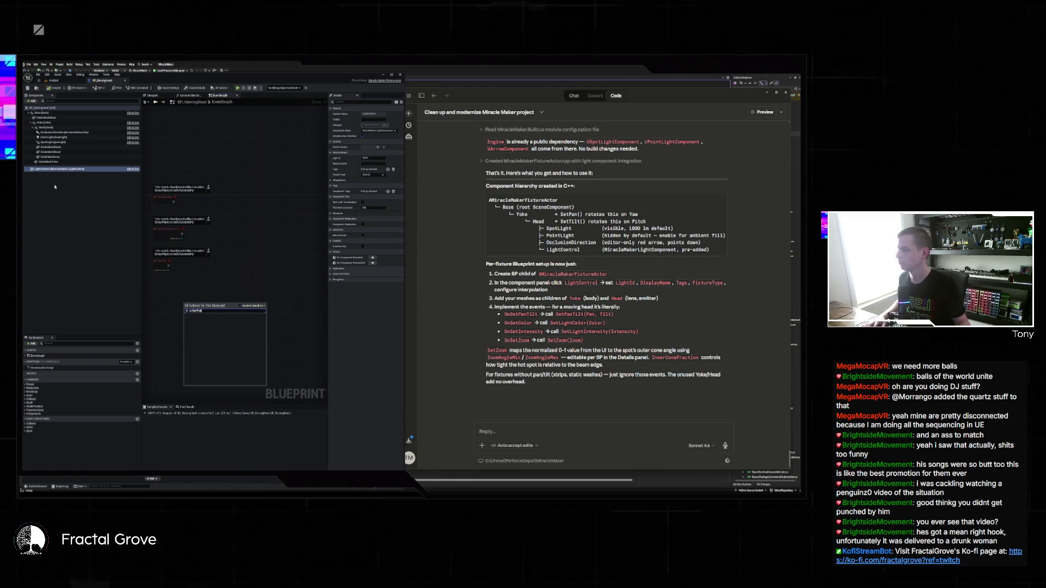
{"action": "left_click", "coordinate": [79, 194]}
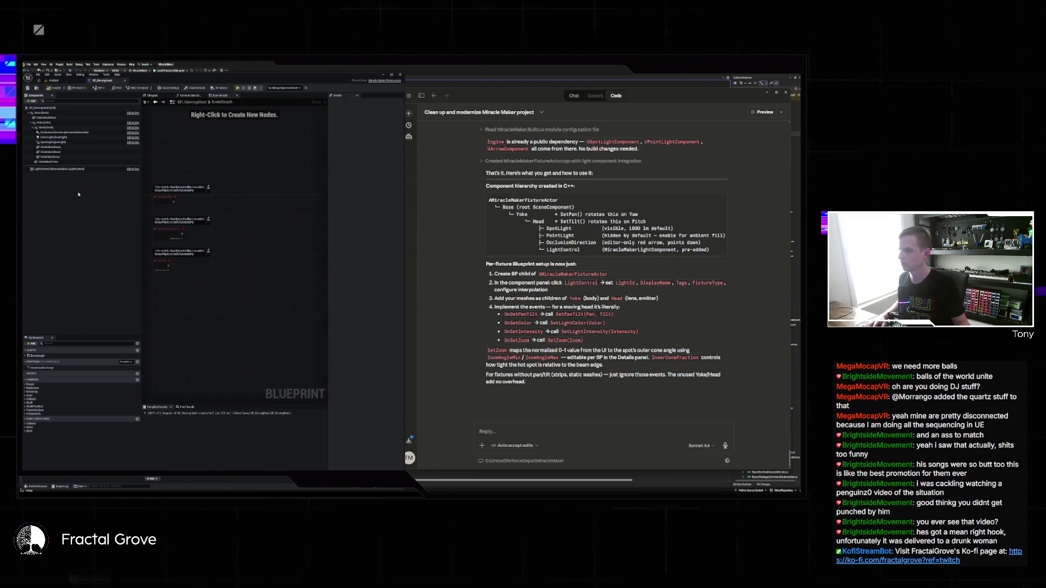
{"action": "left_click", "coordinate": [66, 169]}
{"action": "mouse_move", "coordinate": [66, 169]}
{"action": "left_mouse_down"}
{"action": "mouse_move", "coordinate": [198, 295]}
{"action": "mouse_move", "coordinate": [239, 284]}
{"action": "left_mouse_up"}
{"action": "type", "text": "conf"}
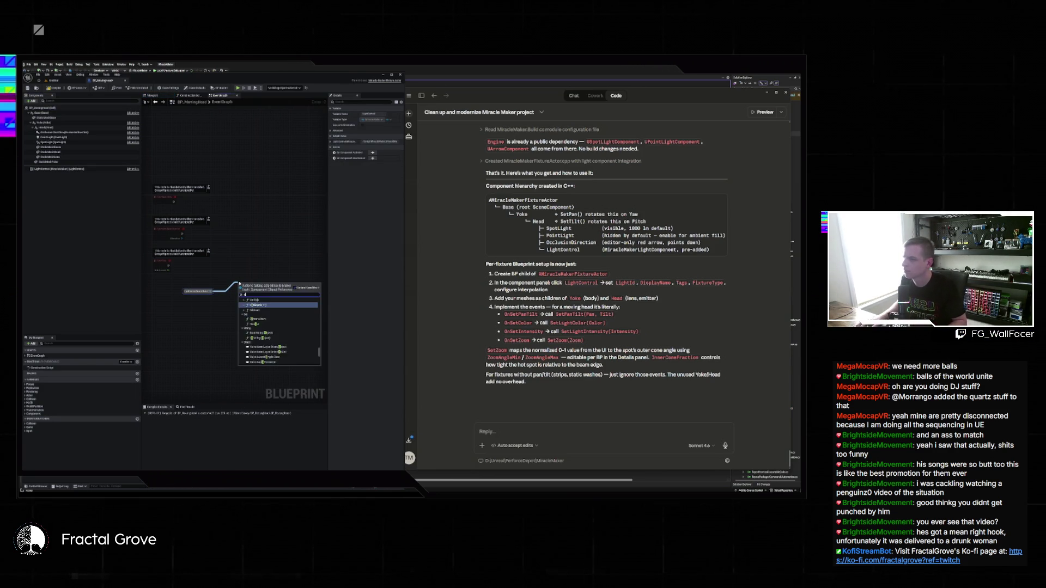
{"action": "type", "text": " pan"}
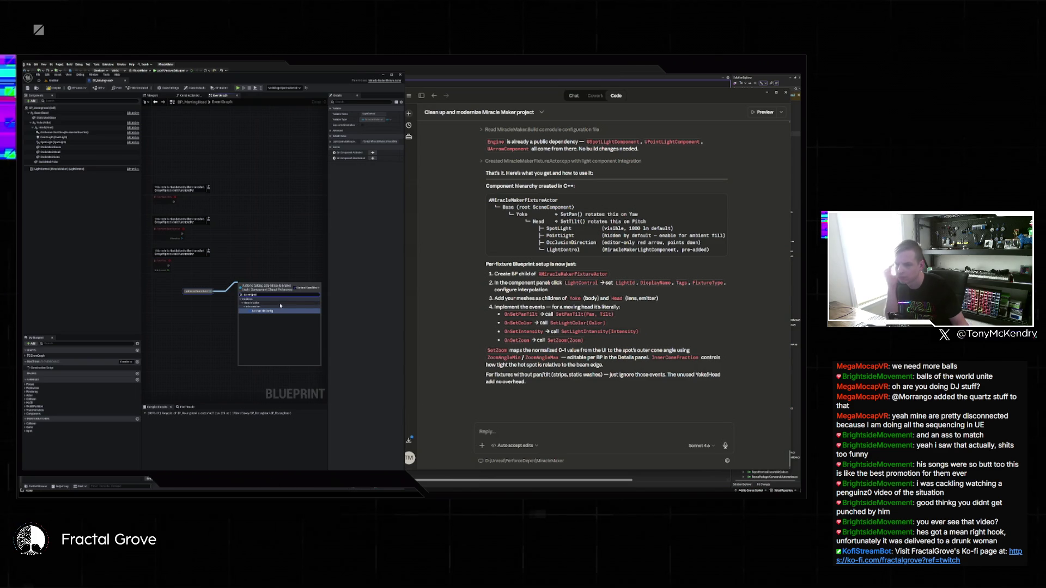
{"action": "left_click", "coordinate": [214, 260]}
{"action": "scroll", "coordinate": [281, 250], "scroll_direction": "up", "scroll_amount": 2}
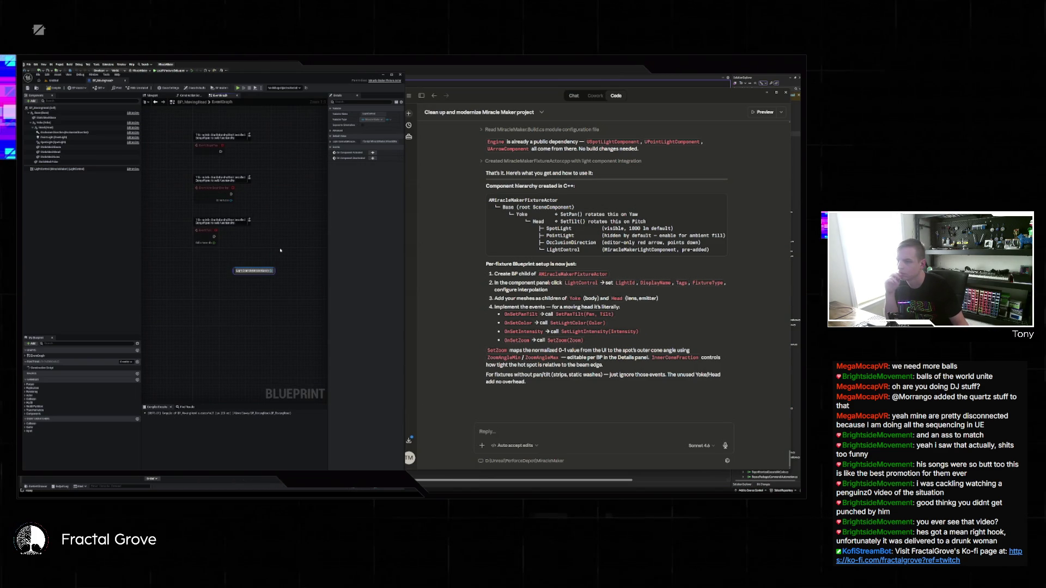
Step: Place a SetPanTilt node beside the events, delete the stray LightControl getter, and return to the level
{"action": "right_click", "coordinate": [281, 246]}
{"action": "type", "text": "setpan"}
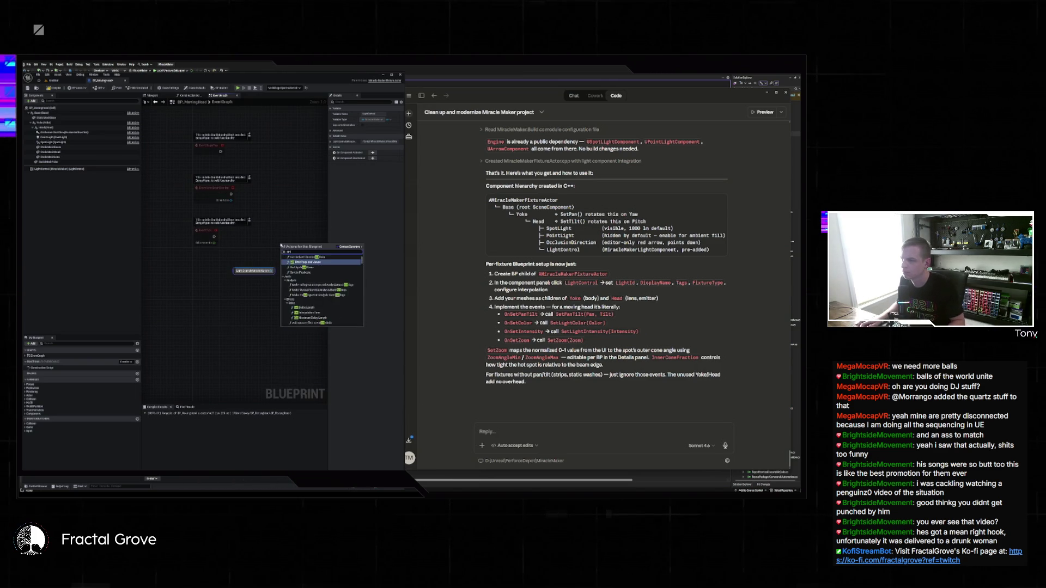
{"action": "key", "text": "Return"}
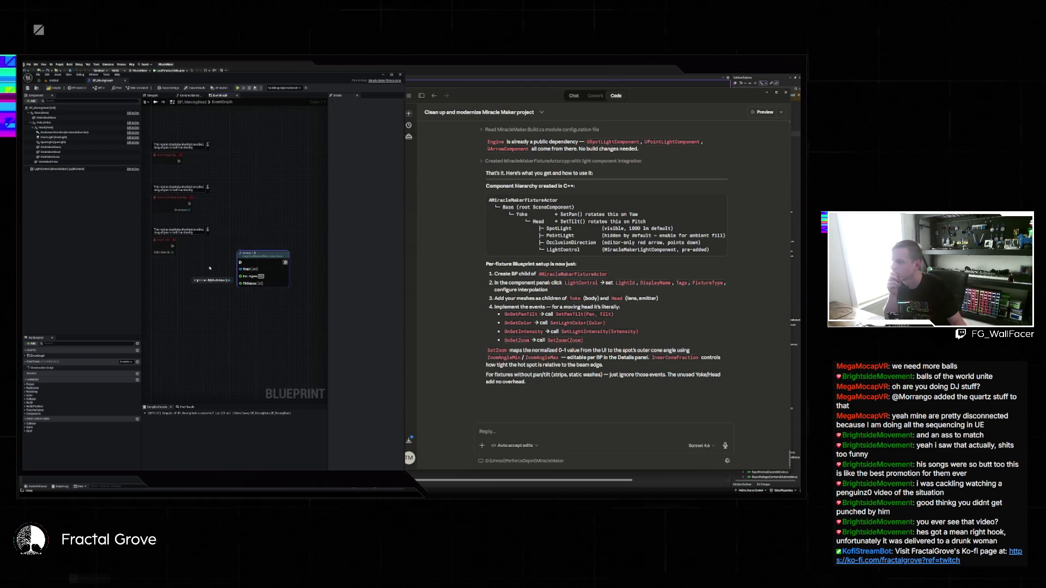
{"action": "left_click", "coordinate": [211, 280]}
{"action": "key", "text": "Delete"}
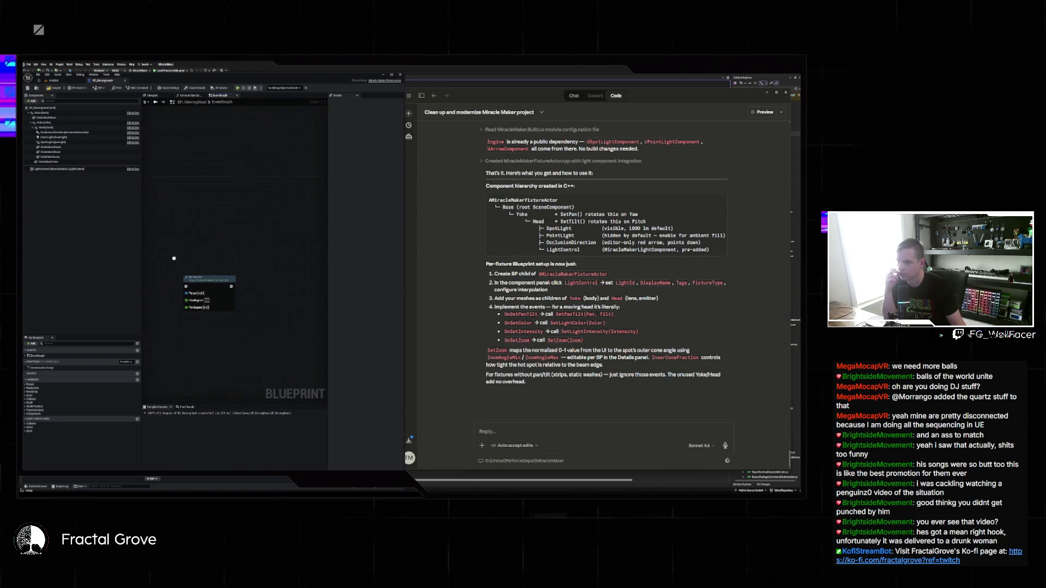
{"action": "left_click_drag", "start_coordinate": [247, 273], "coordinate": [258, 264]}
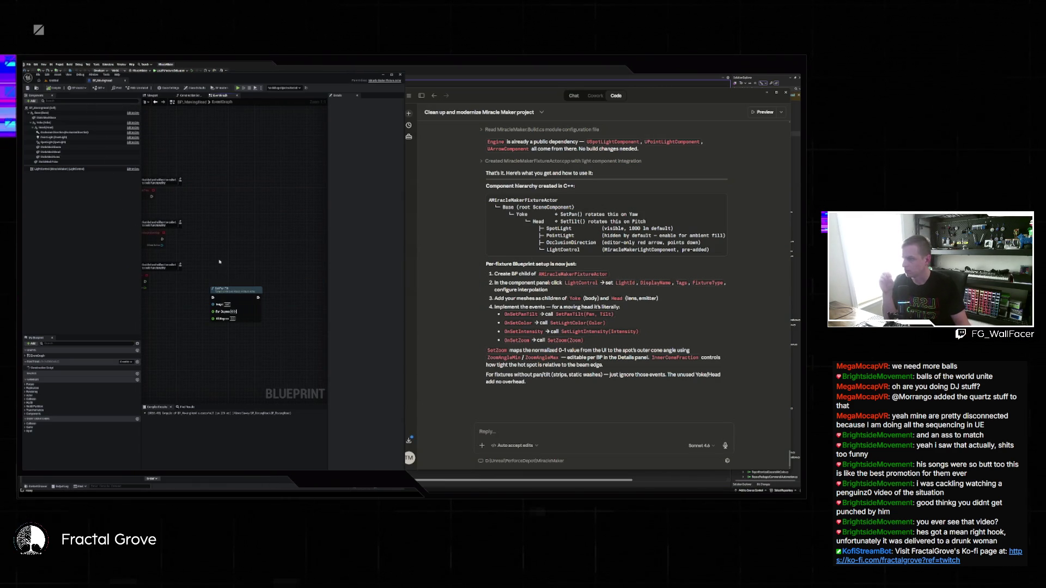
{"action": "mouse_move", "coordinate": [254, 292]}
{"action": "left_mouse_down"}
{"action": "mouse_move", "coordinate": [240, 330]}
{"action": "mouse_move", "coordinate": [243, 197]}
{"action": "left_mouse_up"}
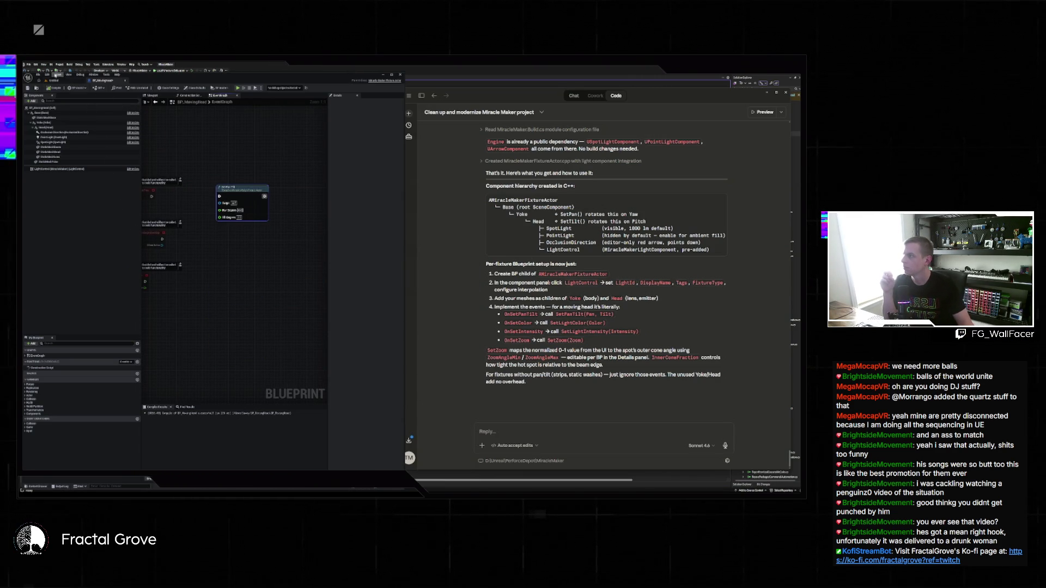
{"action": "left_click", "coordinate": [57, 81]}
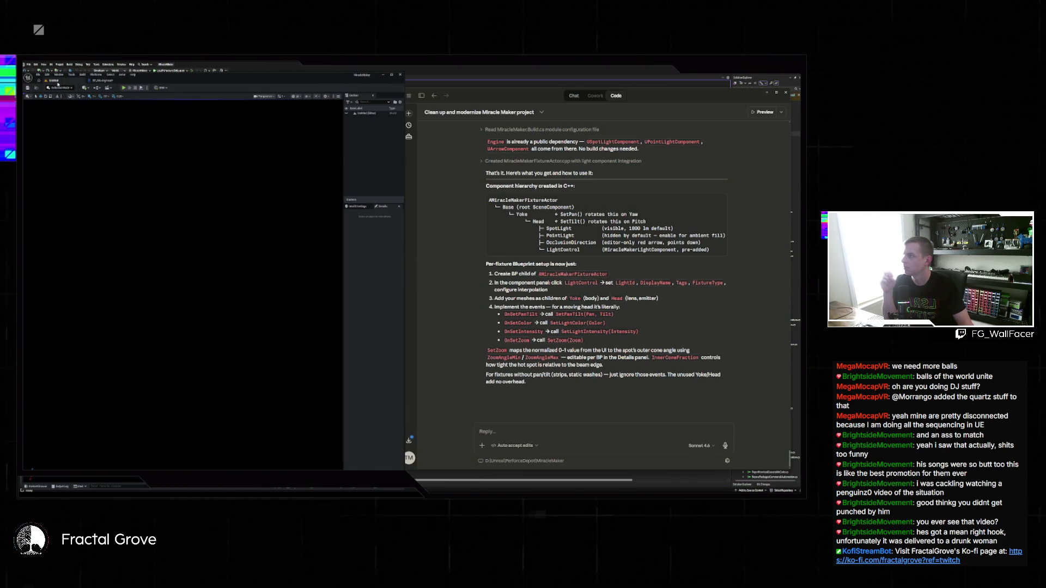
Step: Place the fixture asset in the untitled level and orbit around its spotlight
{"action": "left_click", "coordinate": [35, 487]}
{"action": "mouse_move", "coordinate": [135, 372]}
{"action": "left_mouse_down"}
{"action": "mouse_move", "coordinate": [158, 360]}
{"action": "mouse_move", "coordinate": [176, 307]}
{"action": "mouse_move", "coordinate": [232, 315]}
{"action": "left_mouse_up"}
{"action": "key", "text": "f"}
{"action": "scroll", "coordinate": [182, 291], "scroll_direction": "up", "scroll_amount": 5}
{"action": "left_click_drag", "start_coordinate": [182, 327], "coordinate": [158, 305]}
{"action": "scroll", "coordinate": [183, 291], "scroll_direction": "up", "scroll_amount": 6}
{"action": "left_click_drag", "start_coordinate": [143, 116], "coordinate": [136, 112]}
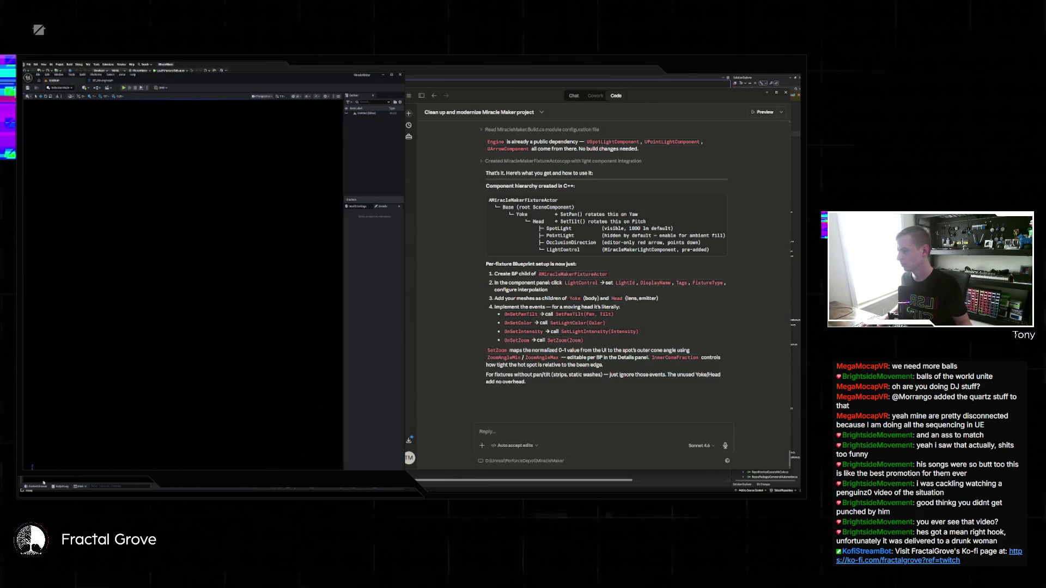
Step: Open the stage map, leaving the untitled level unsaved
{"action": "left_click", "coordinate": [38, 75]}
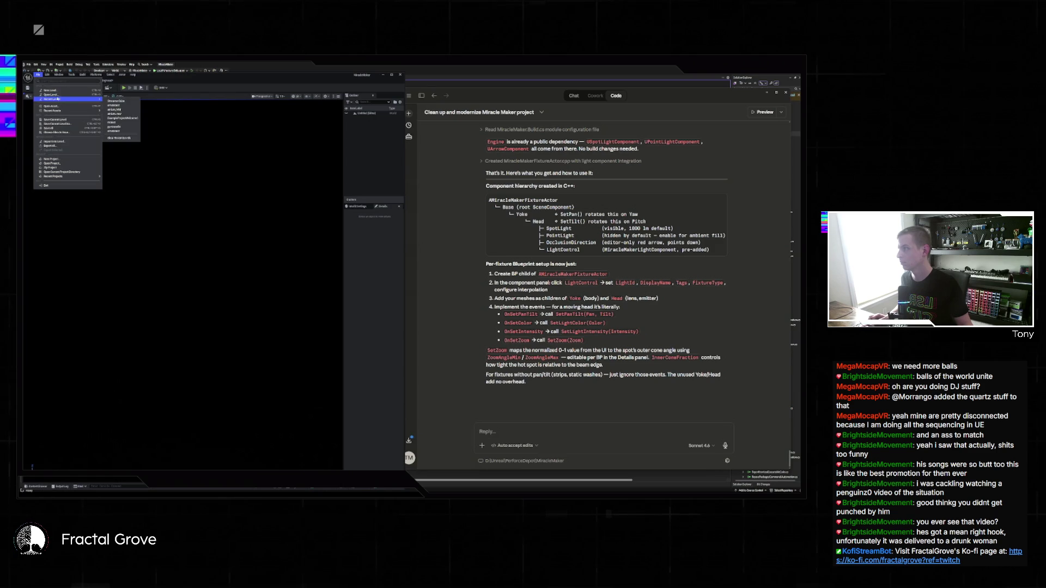
{"action": "left_click", "coordinate": [56, 97]}
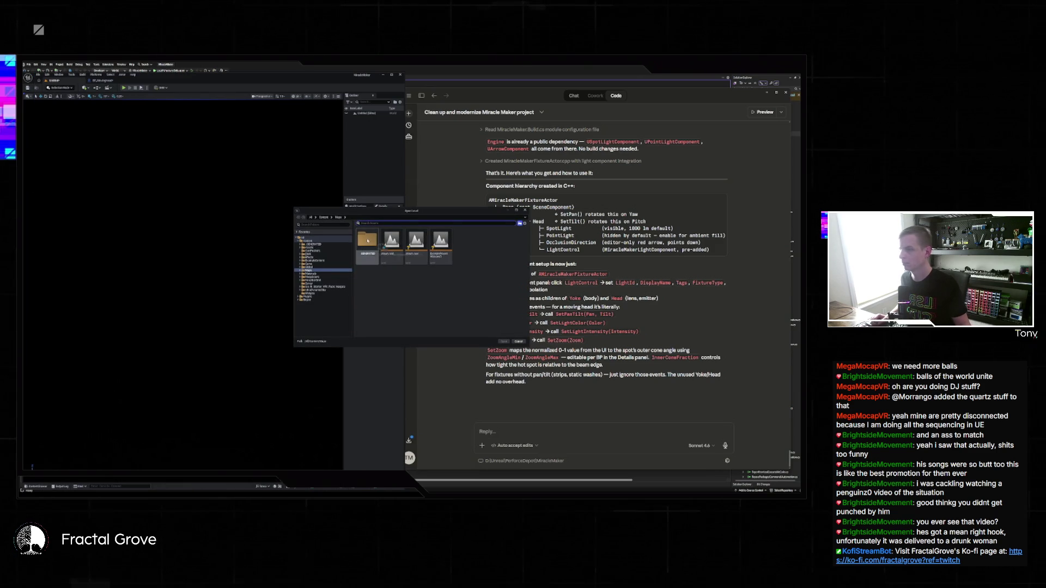
{"action": "double_click", "coordinate": [441, 240]}
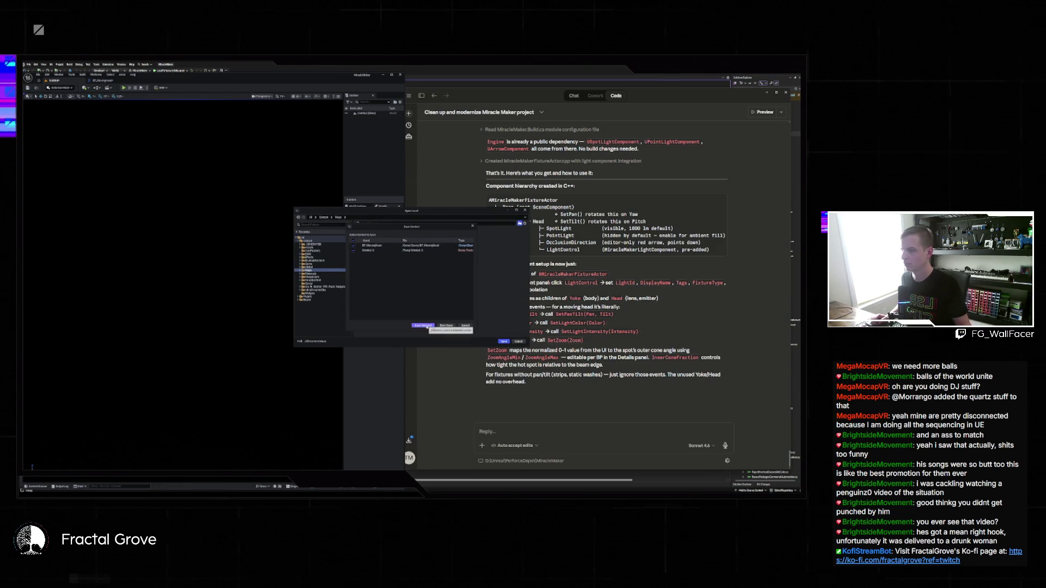
{"action": "left_click", "coordinate": [353, 250]}
{"action": "left_click", "coordinate": [423, 325]}
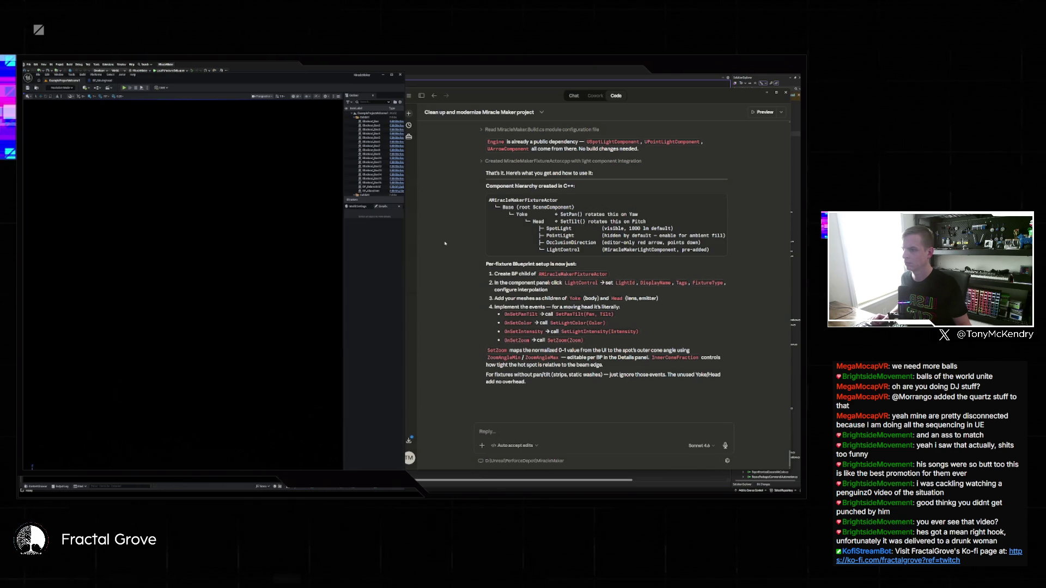
{"action": "mouse_move", "coordinate": [327, 337]}
{"action": "left_mouse_down"}
{"action": "mouse_move", "coordinate": [343, 357]}
{"action": "mouse_move", "coordinate": [193, 344]}
{"action": "left_mouse_up"}
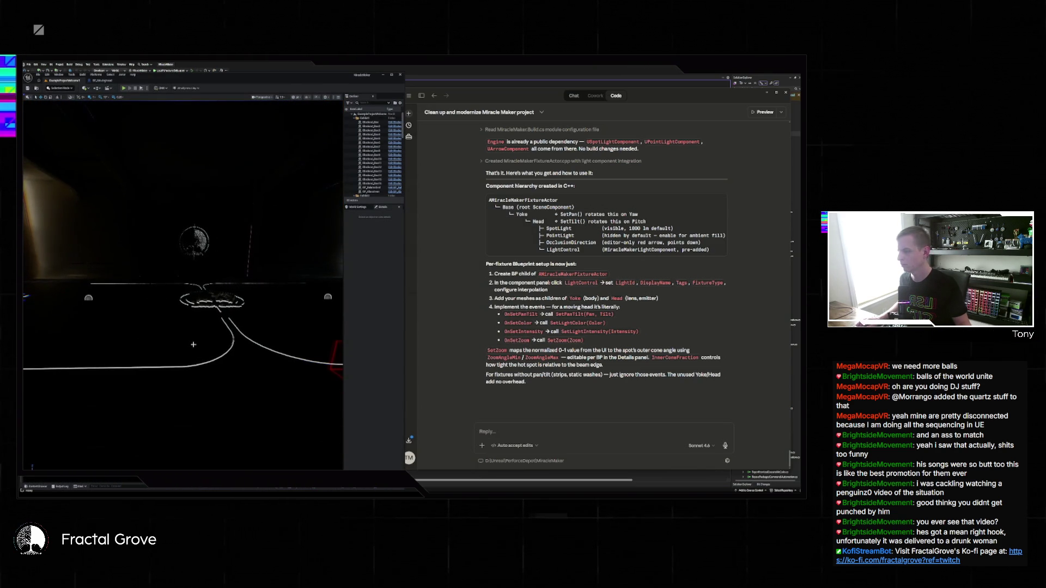
Step: Place the fixture Blueprint in the stage, test it in Play mode, then return to the Event Graph
{"action": "left_click", "coordinate": [37, 487]}
{"action": "mouse_move", "coordinate": [93, 392]}
{"action": "left_mouse_down"}
{"action": "mouse_move", "coordinate": [208, 330]}
{"action": "mouse_move", "coordinate": [177, 331]}
{"action": "left_mouse_up"}
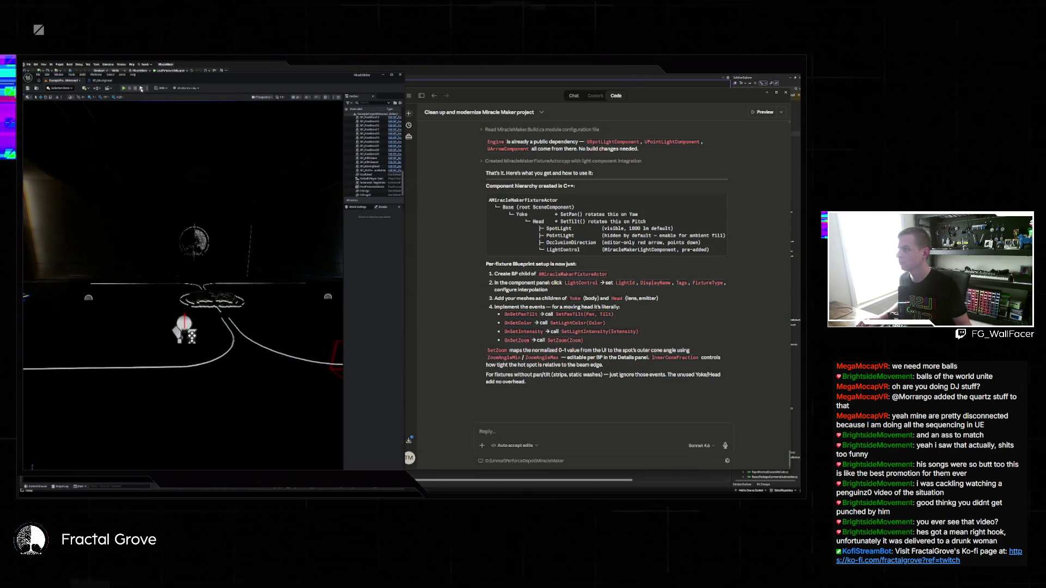
{"action": "key", "text": "alt+p"}
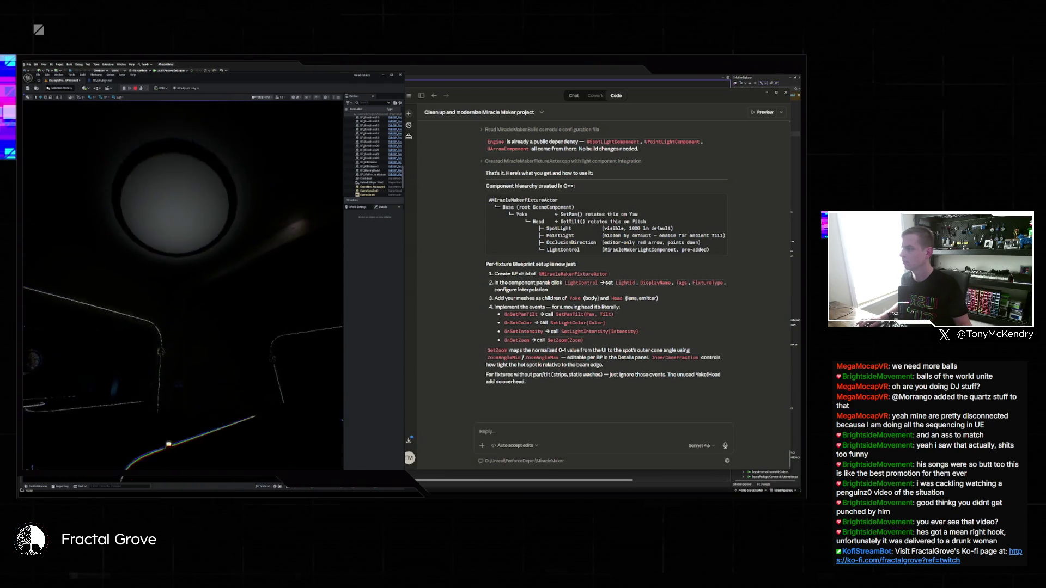
{"action": "key", "text": "Escape"}
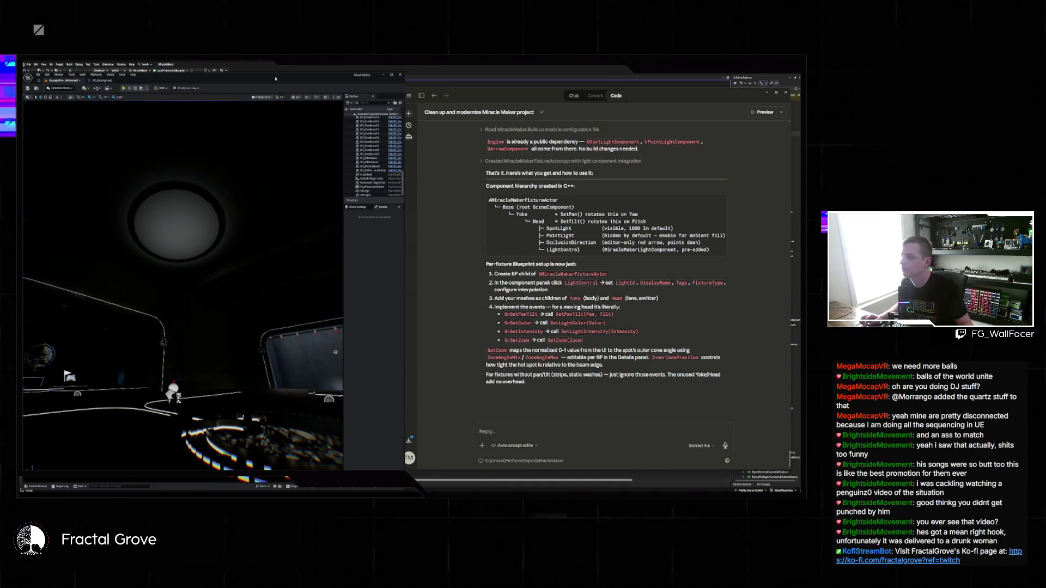
{"action": "key", "text": "alt+Tab"}
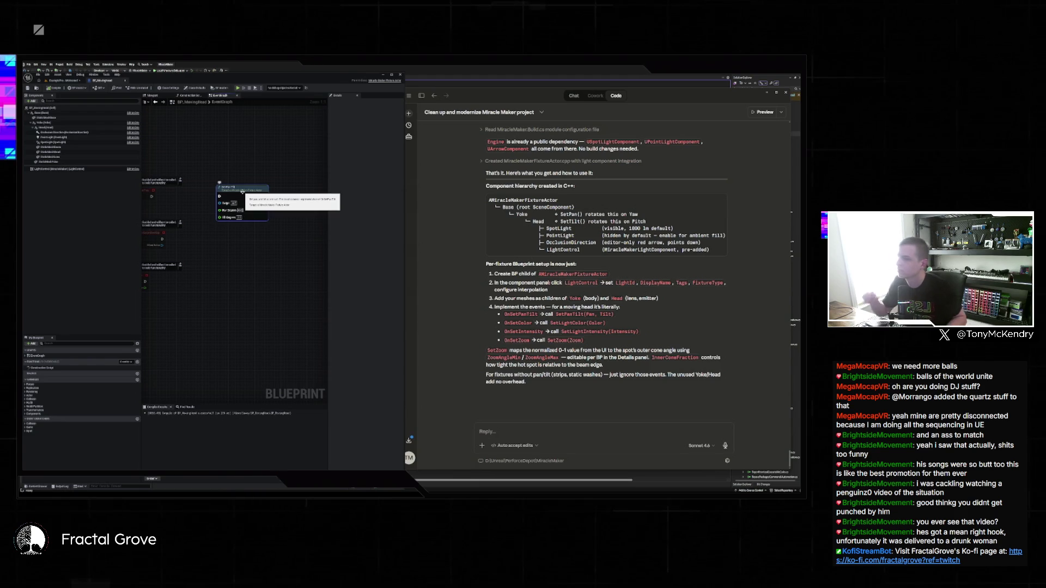
Step: Replace the SetPanTilt node with a Set Light Color call on LightControl, set to pink
{"action": "key", "text": "Delete"}
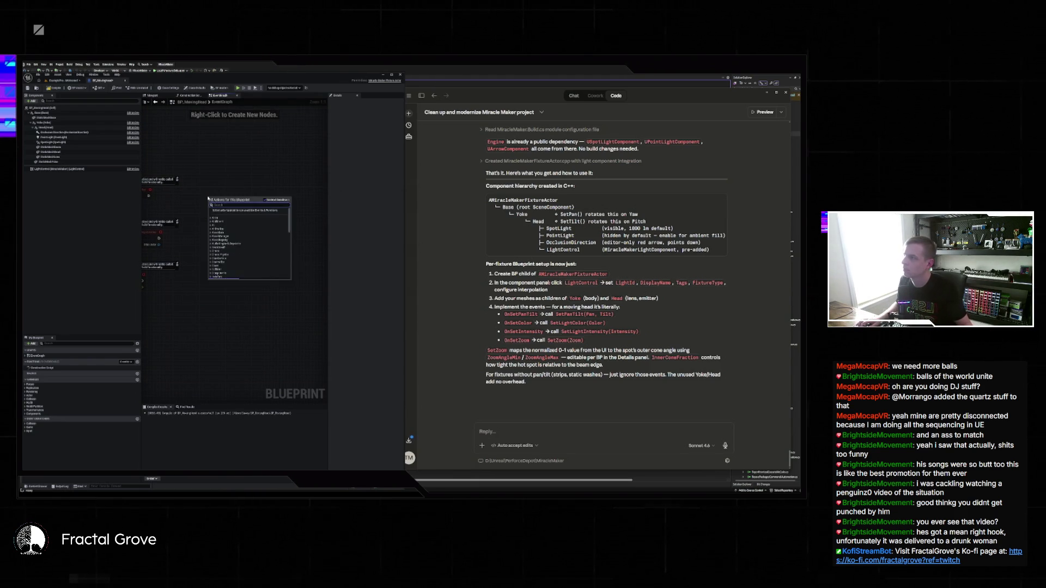
{"action": "right_click", "coordinate": [208, 198]}
{"action": "type", "text": "set"}
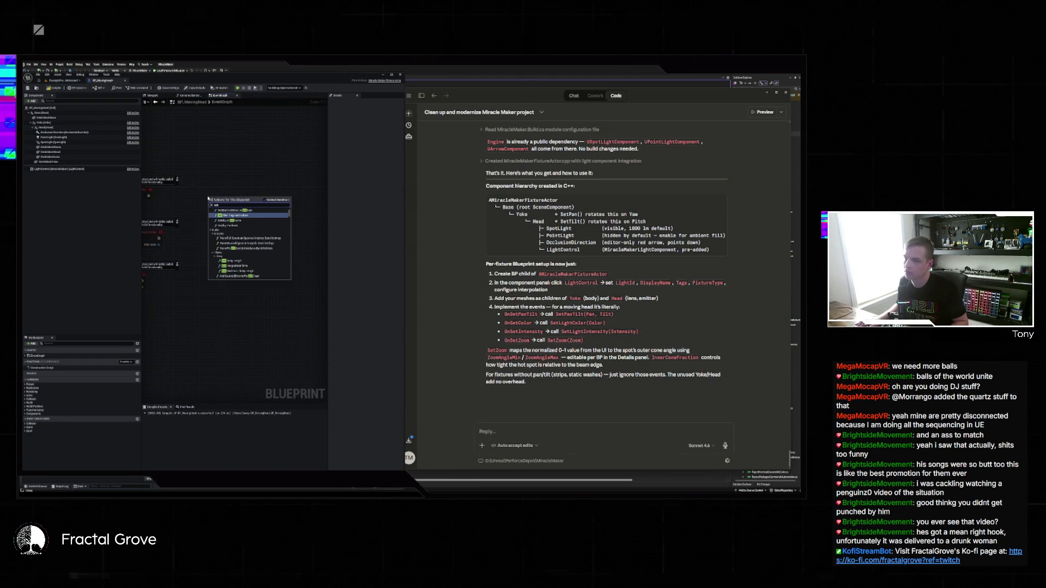
{"action": "type", "text": "zoom"}
{"action": "key", "text": "Escape"}
{"action": "left_click_drag", "start_coordinate": [60, 168], "coordinate": [252, 171]}
{"action": "key", "text": "Return"}
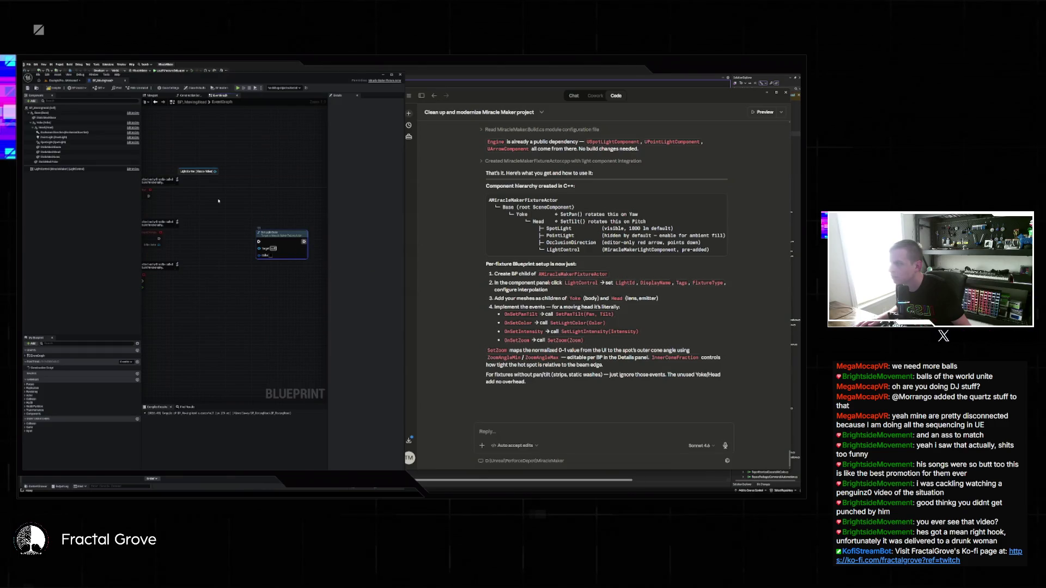
{"action": "mouse_move", "coordinate": [148, 196]}
{"action": "left_mouse_down"}
{"action": "mouse_move", "coordinate": [223, 227]}
{"action": "mouse_move", "coordinate": [246, 249]}
{"action": "left_mouse_up"}
{"action": "left_click", "coordinate": [251, 263]}
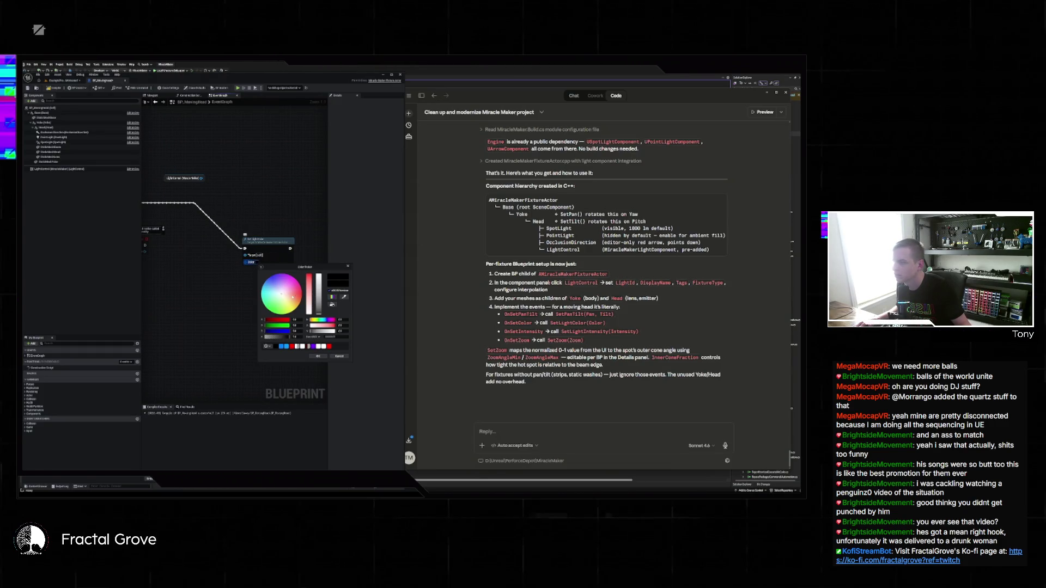
{"action": "left_click", "coordinate": [318, 356]}
{"action": "mouse_move", "coordinate": [273, 250]}
{"action": "left_mouse_down"}
{"action": "mouse_move", "coordinate": [221, 199]}
{"action": "mouse_move", "coordinate": [298, 215]}
{"action": "mouse_move", "coordinate": [169, 184]}
{"action": "left_mouse_up"}
Step: Chain a Set Intensity node after Set Light Color and return to the level
{"action": "right_click", "coordinate": [254, 217]}
{"action": "type", "text": "set intensity"}
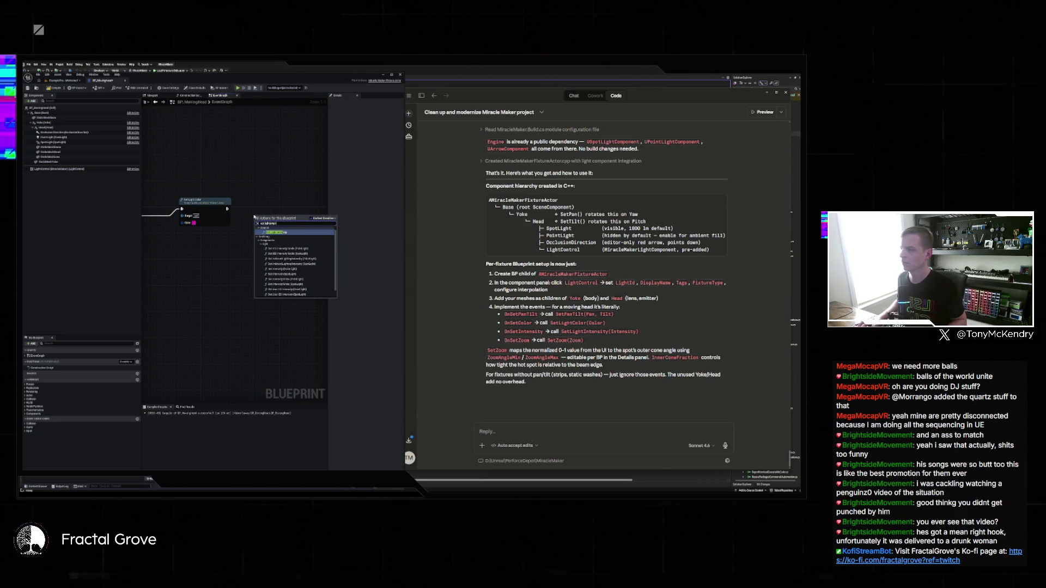
{"action": "key", "text": "Return"}
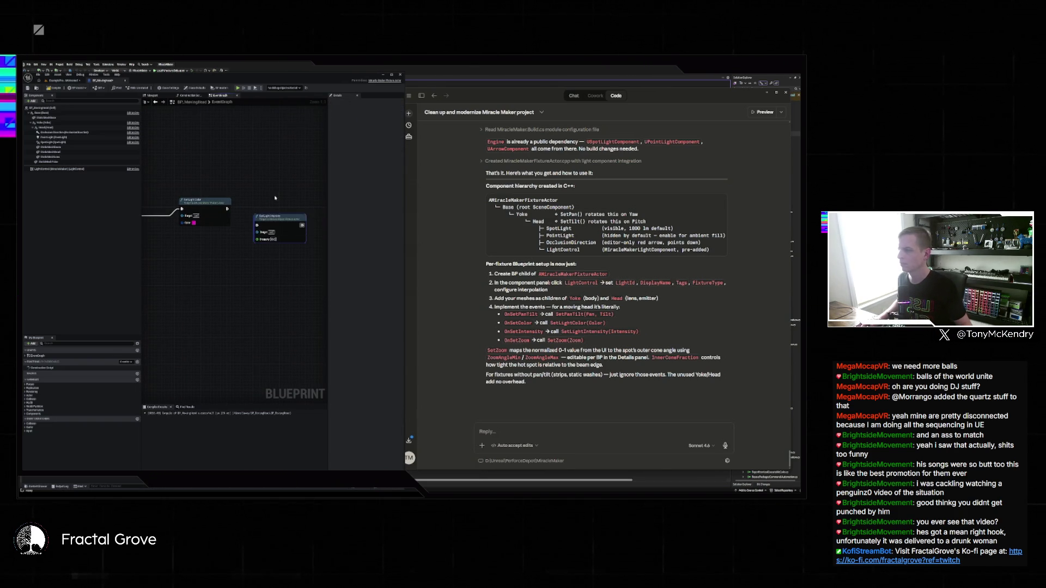
{"action": "left_click_drag", "start_coordinate": [238, 233], "coordinate": [208, 218]}
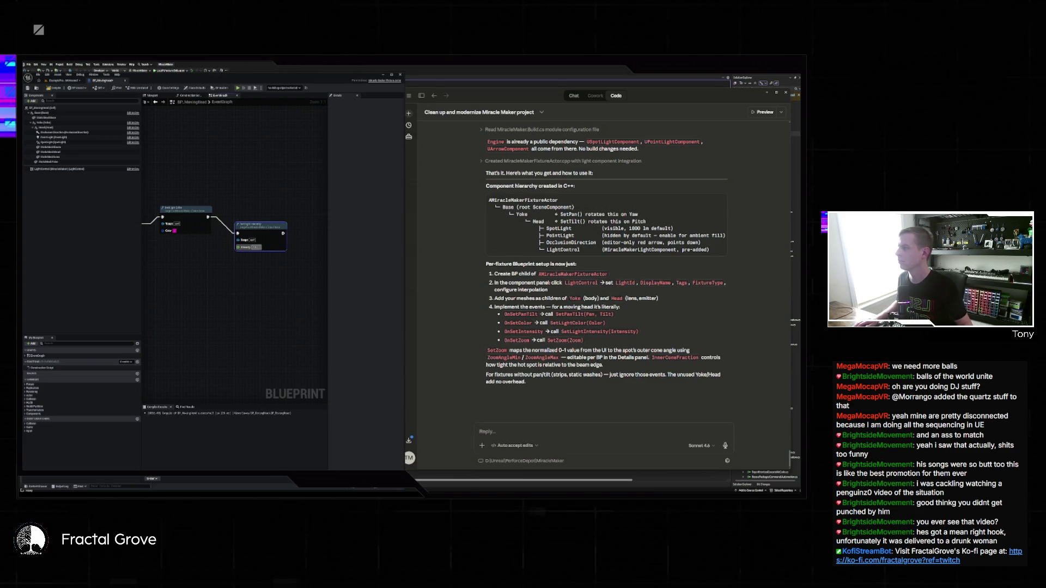
{"action": "left_click", "coordinate": [66, 80]}
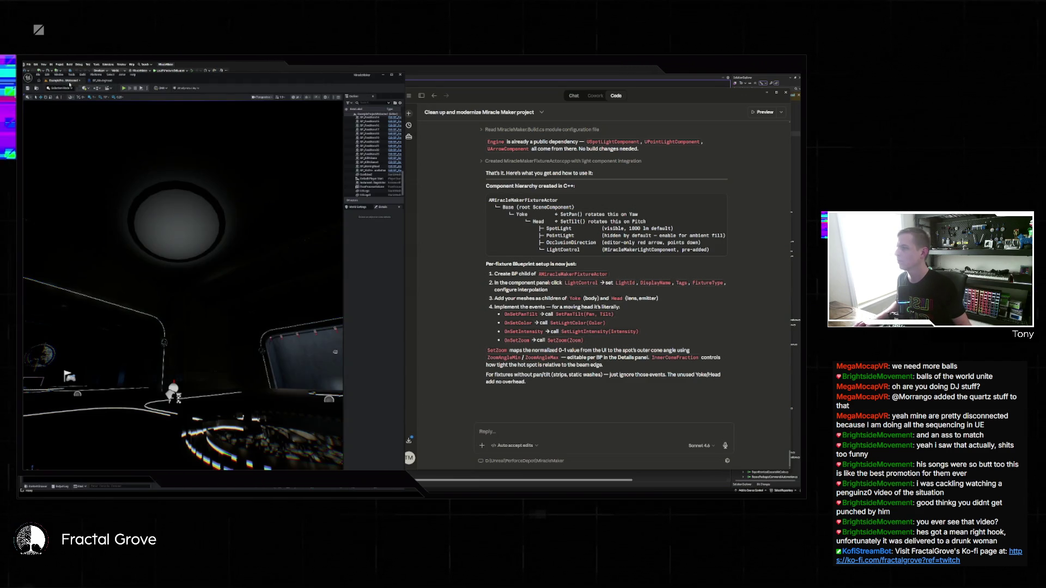
Step: Play the level briefly to test the light, then stop the session
{"action": "left_click", "coordinate": [124, 88]}
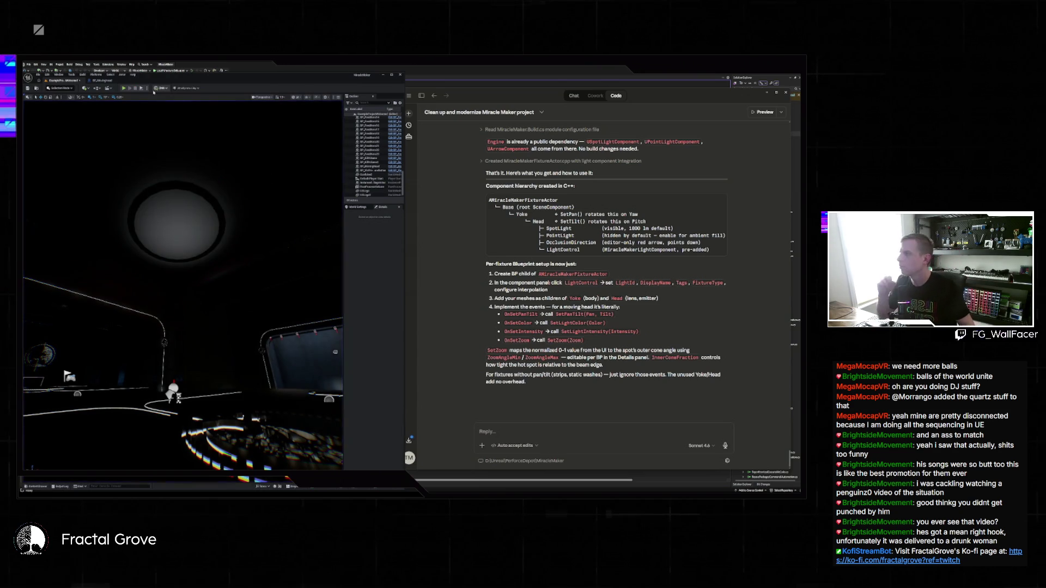
{"action": "key", "text": "Escape"}
{"action": "left_click", "coordinate": [129, 85]}
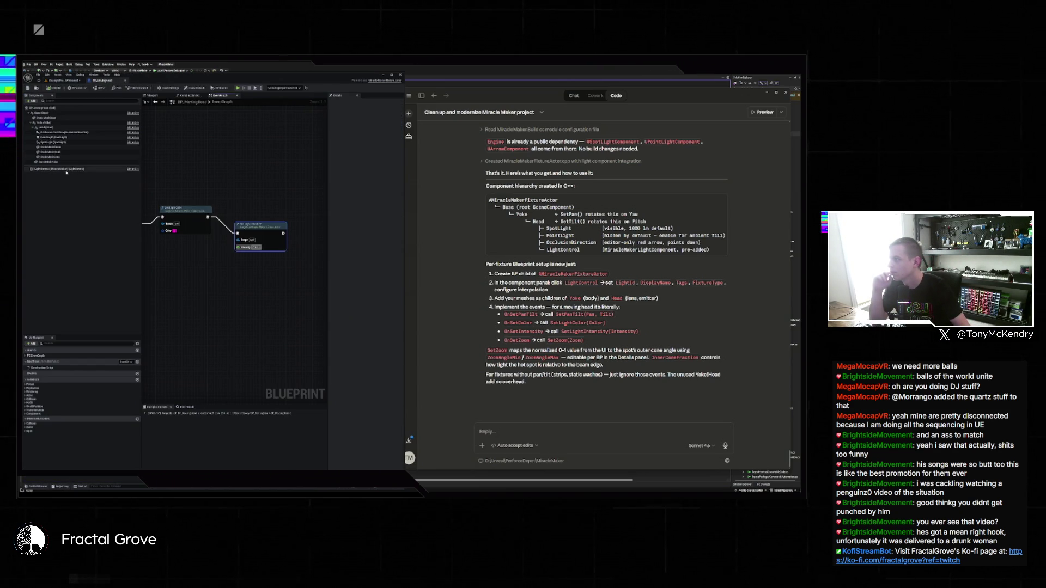
Step: Select a static mesh component and bring the BP_MovingHead blueprint editor to the front
{"action": "left_click", "coordinate": [61, 148]}
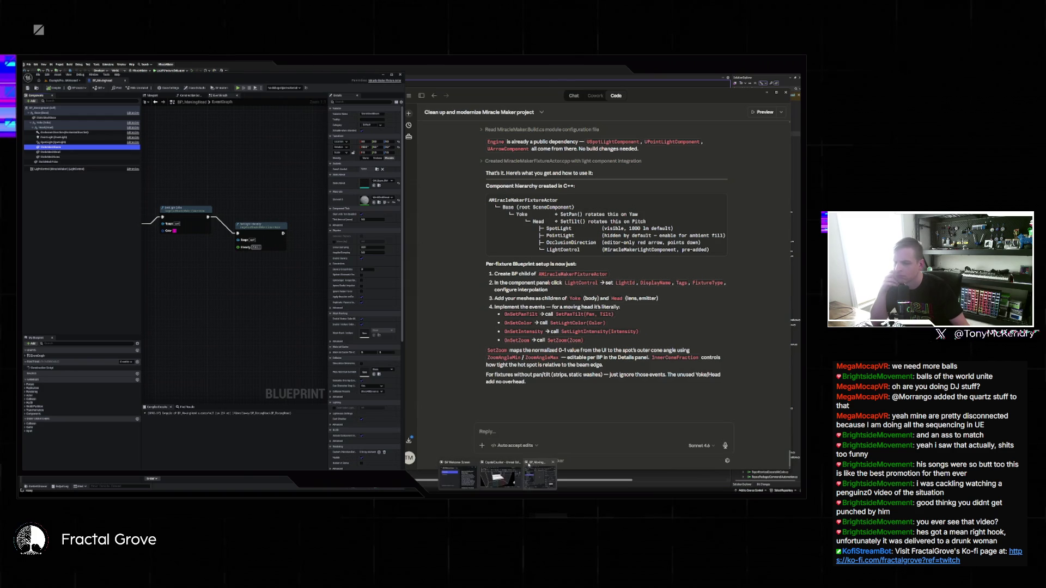
{"action": "key", "text": "alt+Tab"}
{"action": "scroll", "coordinate": [415, 272], "scroll_direction": "up", "scroll_amount": 2}
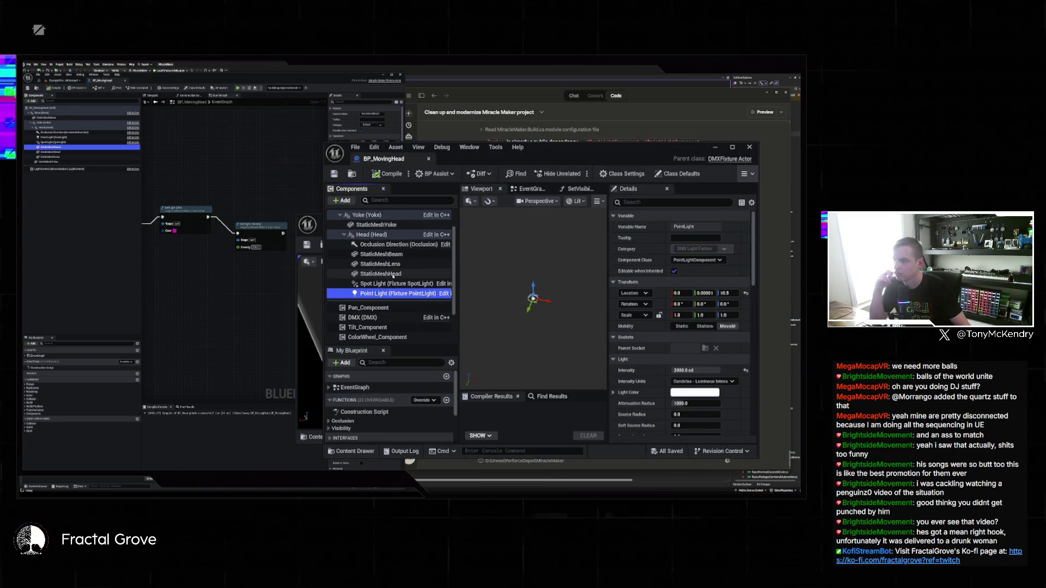
Step: Find references to StaticMeshBeam, jump to its event-graph usage, then switch to the level viewport
{"action": "right_click", "coordinate": [398, 254]}
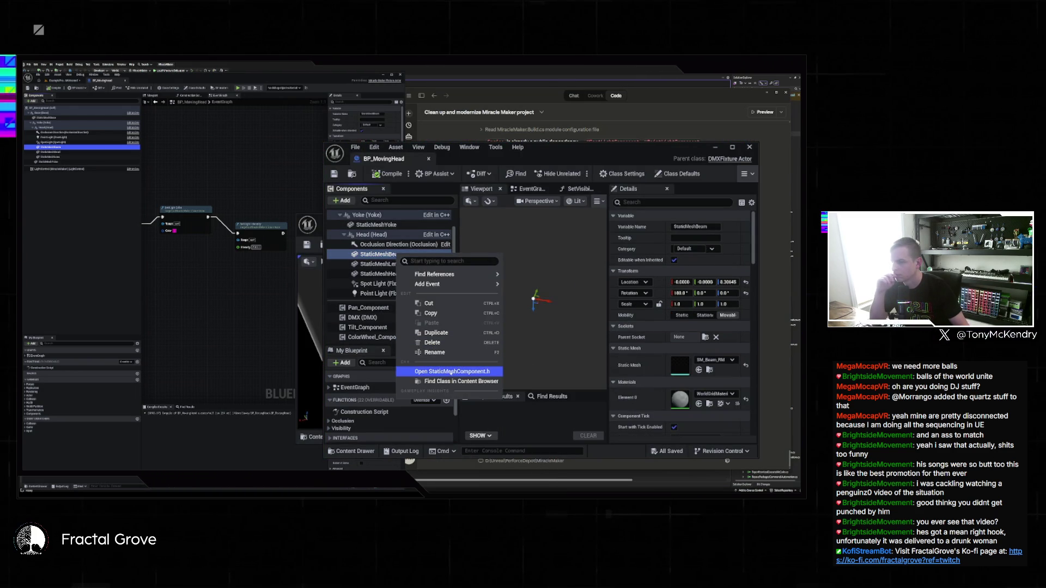
{"action": "mouse_move", "coordinate": [434, 275]}
{"action": "left_click", "coordinate": [526, 276]}
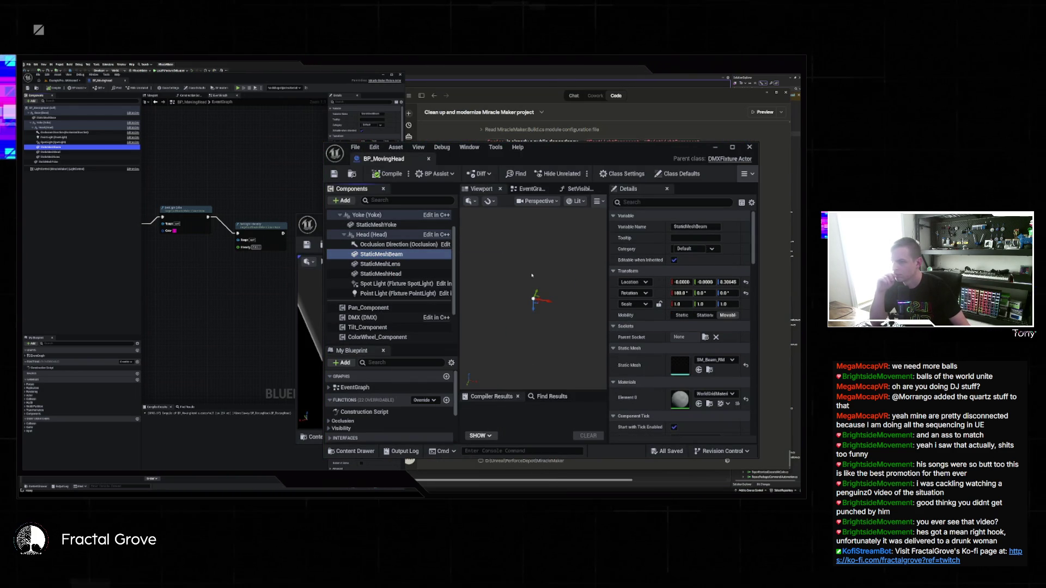
{"action": "double_click", "coordinate": [537, 428]}
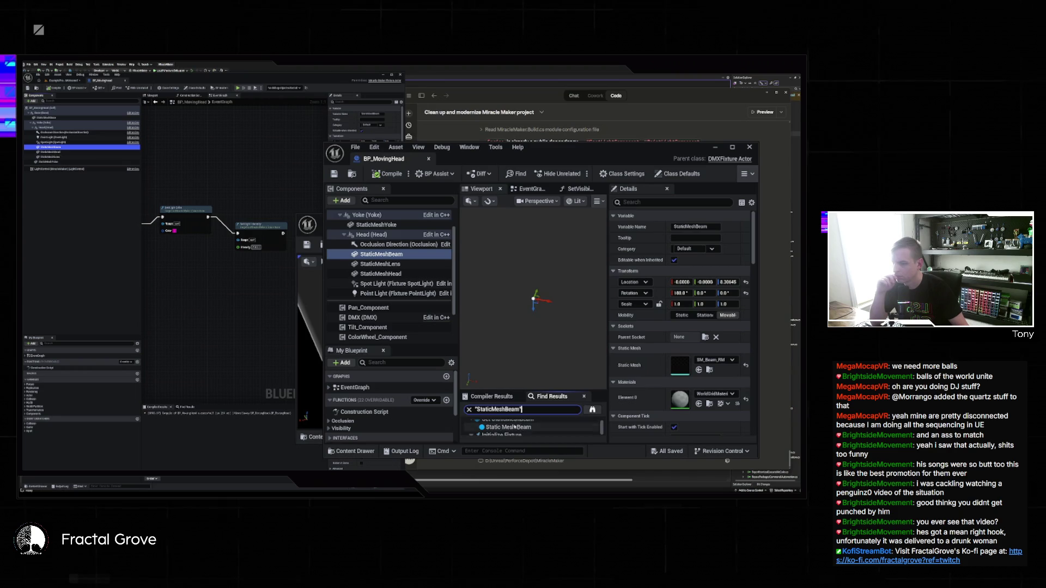
{"action": "scroll", "coordinate": [539, 368], "scroll_direction": "down", "scroll_amount": 9}
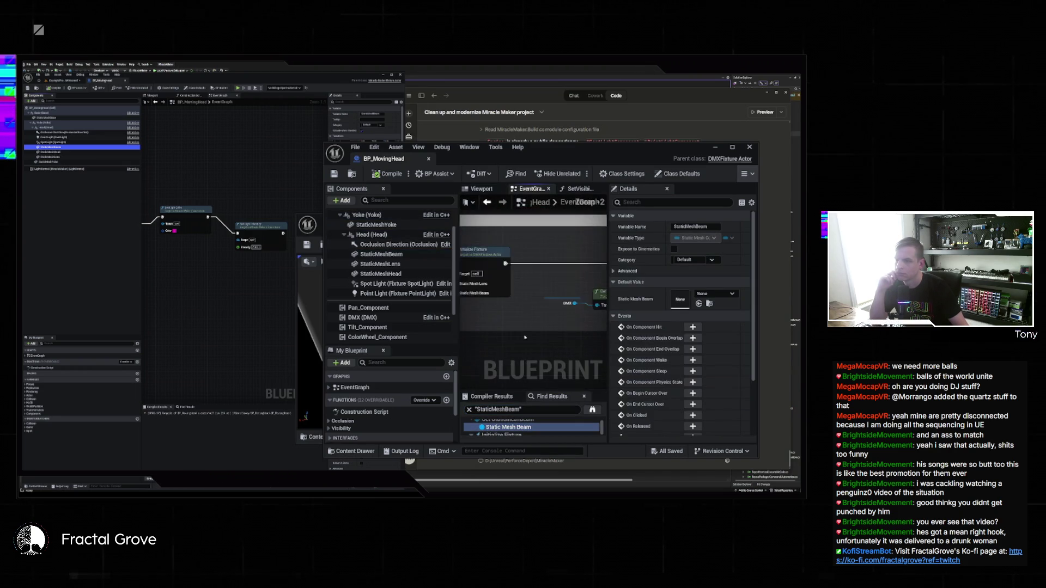
{"action": "scroll", "coordinate": [570, 317], "scroll_direction": "up", "scroll_amount": 5}
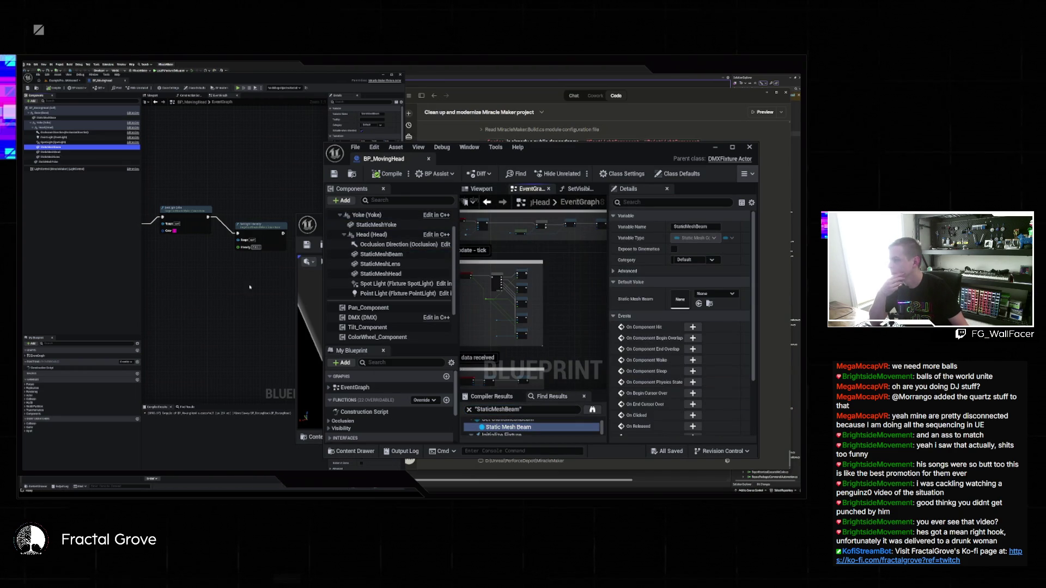
{"action": "left_click", "coordinate": [287, 243]}
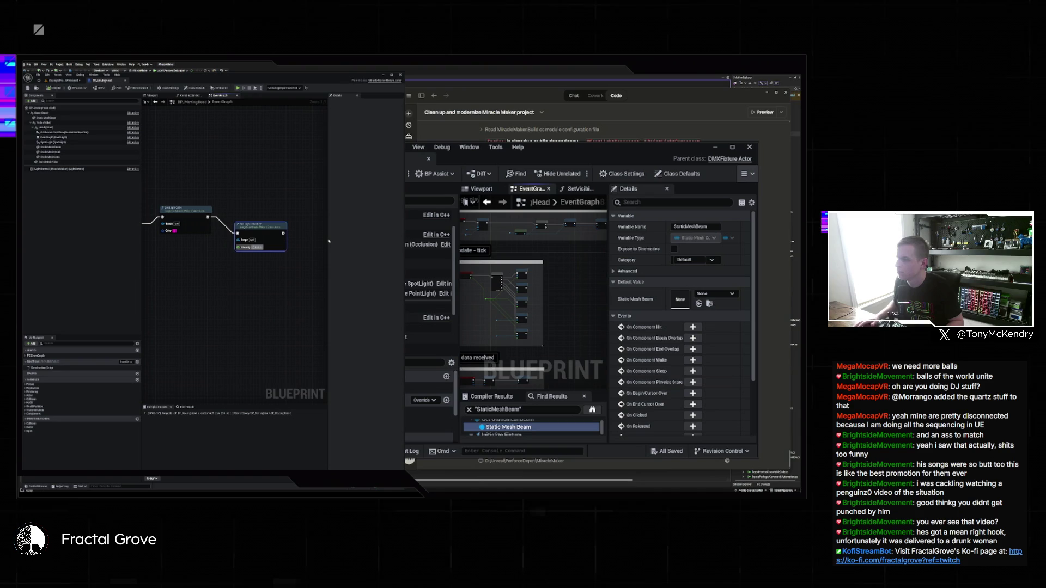
{"action": "left_click", "coordinate": [62, 81]}
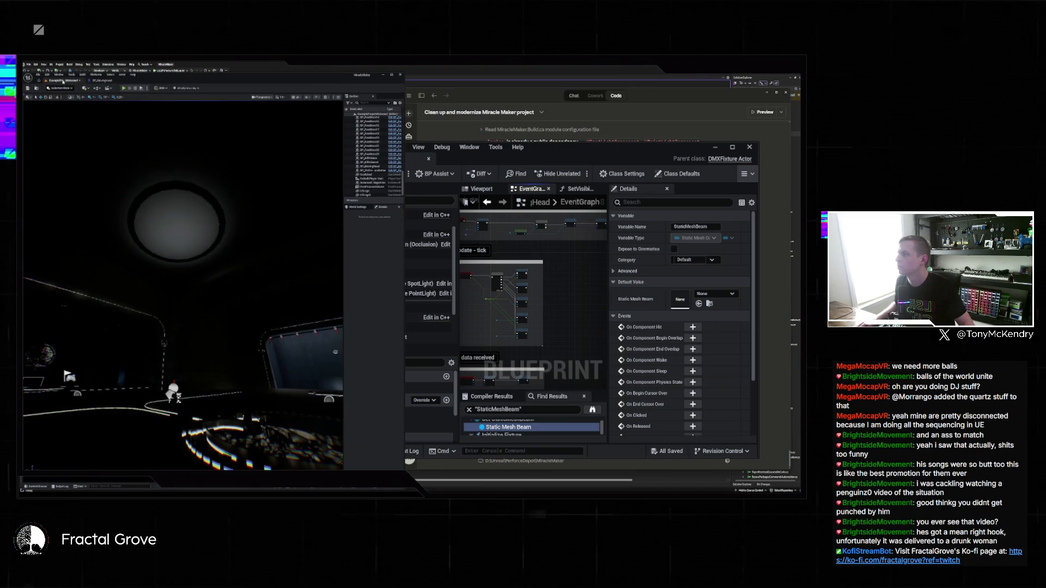
Step: Test-play the level to see the fixture glow magenta, then stop and return to the graph
{"action": "left_click", "coordinate": [124, 88]}
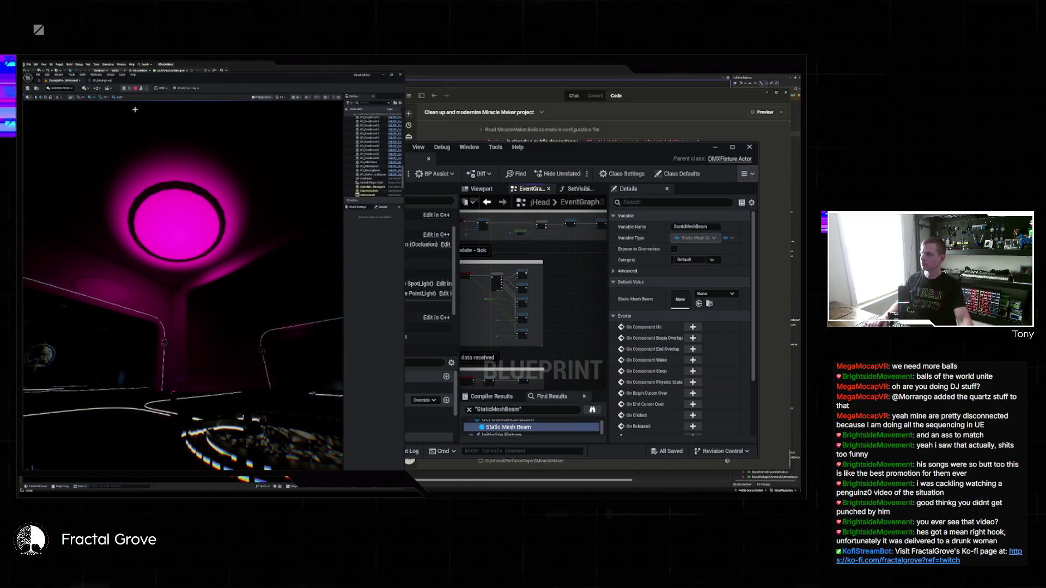
{"action": "left_click", "coordinate": [135, 88]}
{"action": "left_click", "coordinate": [101, 81]}
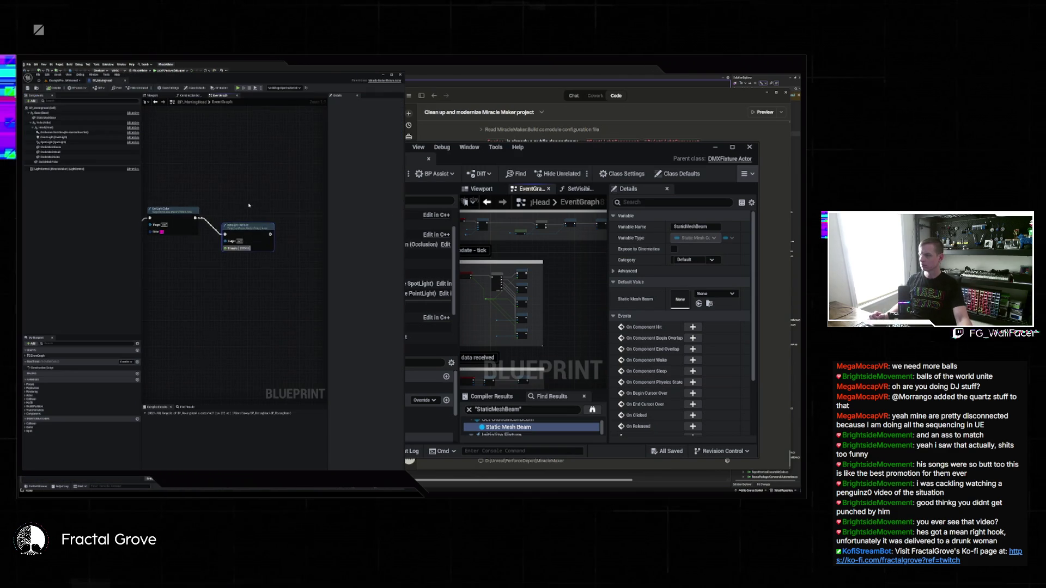
Step: Add a Delay node off the Set node's exec pin and open the Set node's colour choice
{"action": "left_click_drag", "start_coordinate": [277, 226], "coordinate": [294, 218]}
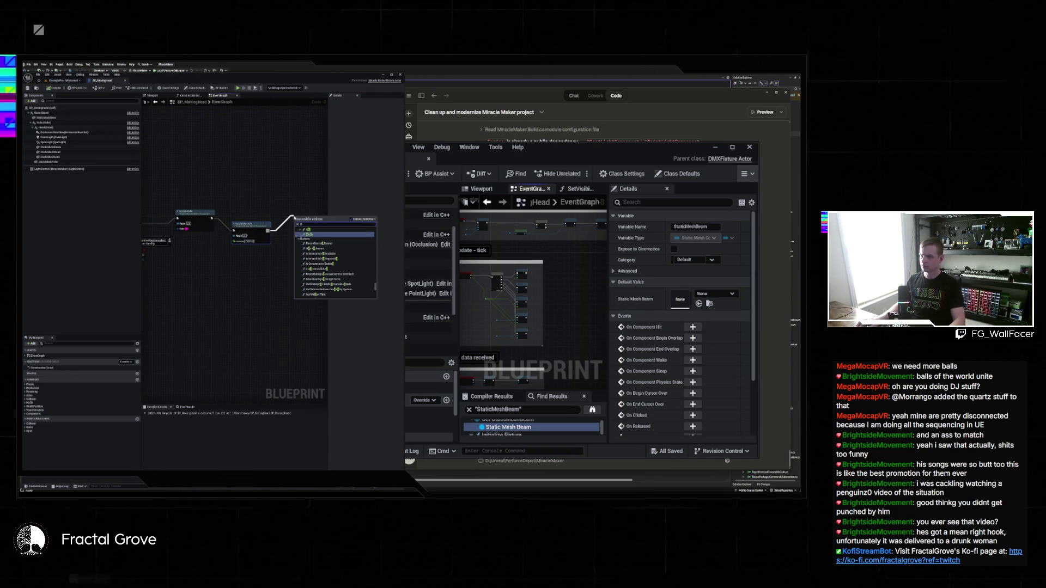
{"action": "type", "text": "elay"}
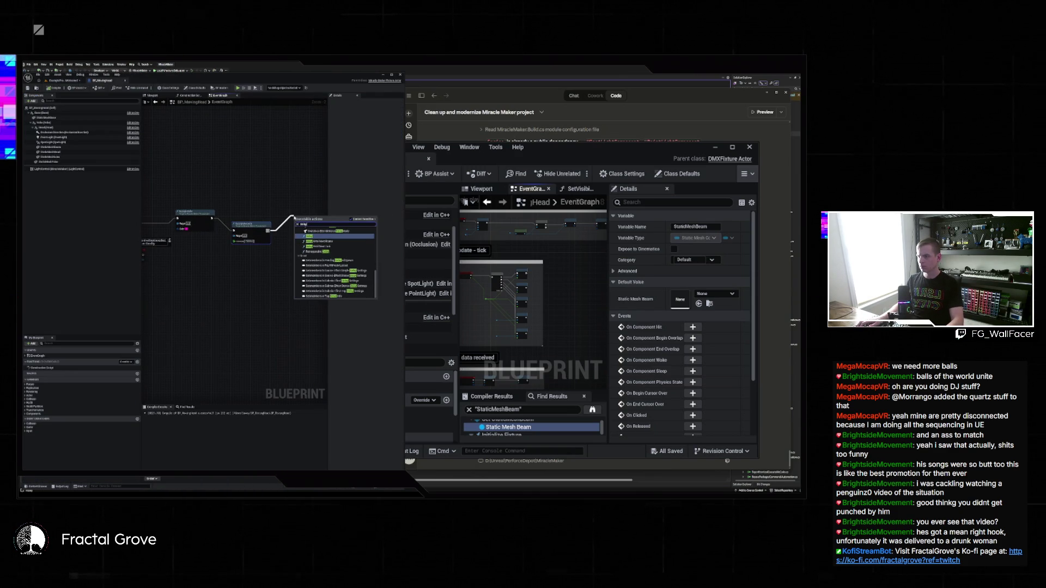
{"action": "key", "text": "Return"}
{"action": "left_click_drag", "start_coordinate": [313, 226], "coordinate": [258, 262]}
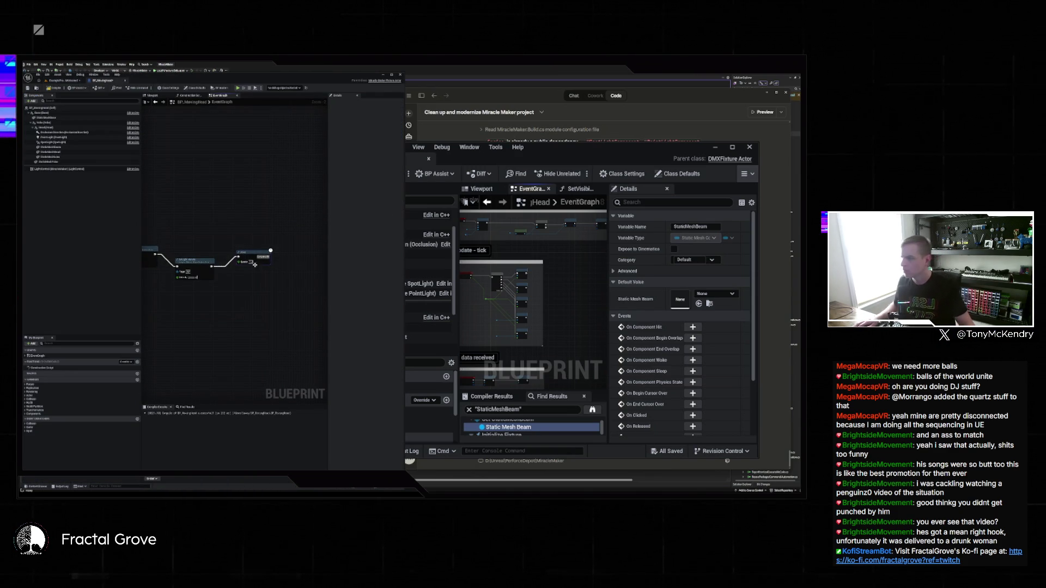
{"action": "left_click_drag", "start_coordinate": [169, 247], "coordinate": [266, 277]}
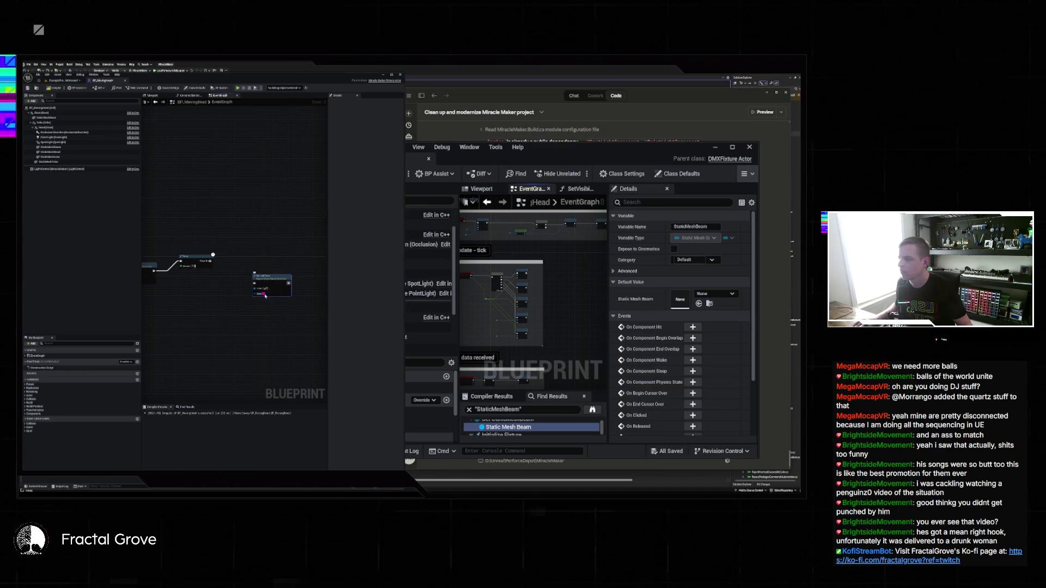
{"action": "left_click", "coordinate": [263, 294]}
Step: Pick new colours for both Set Light Color nodes in the Color Picker
{"action": "left_click_drag", "start_coordinate": [280, 305], "coordinate": [273, 310]}
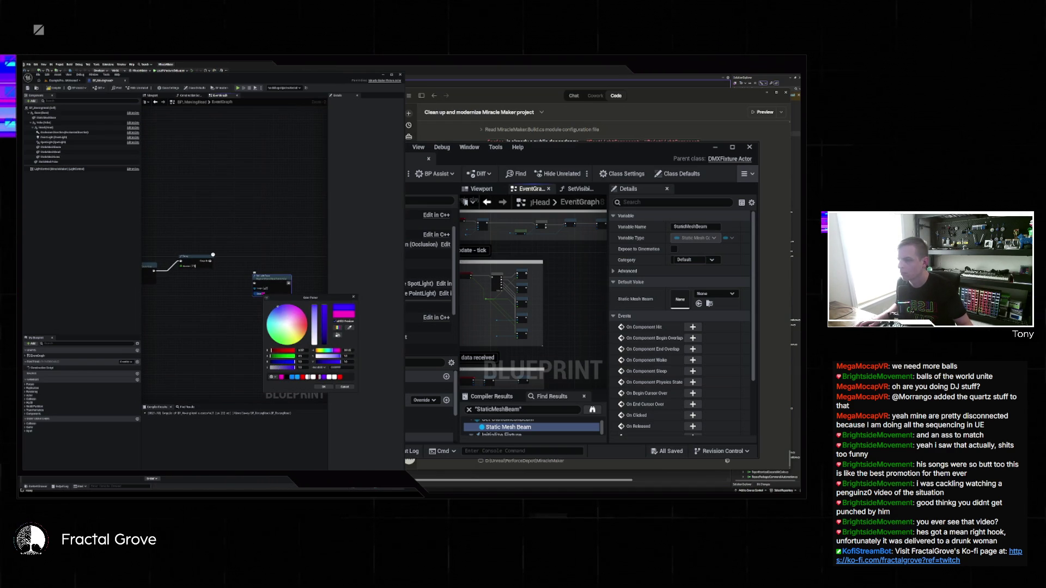
{"action": "left_click", "coordinate": [304, 350]}
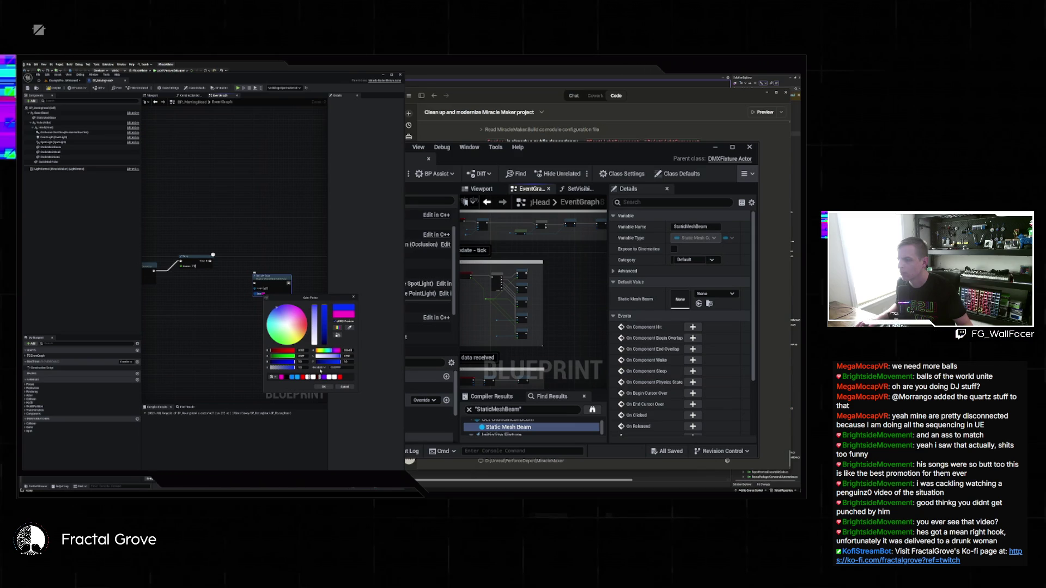
{"action": "left_click", "coordinate": [323, 386]}
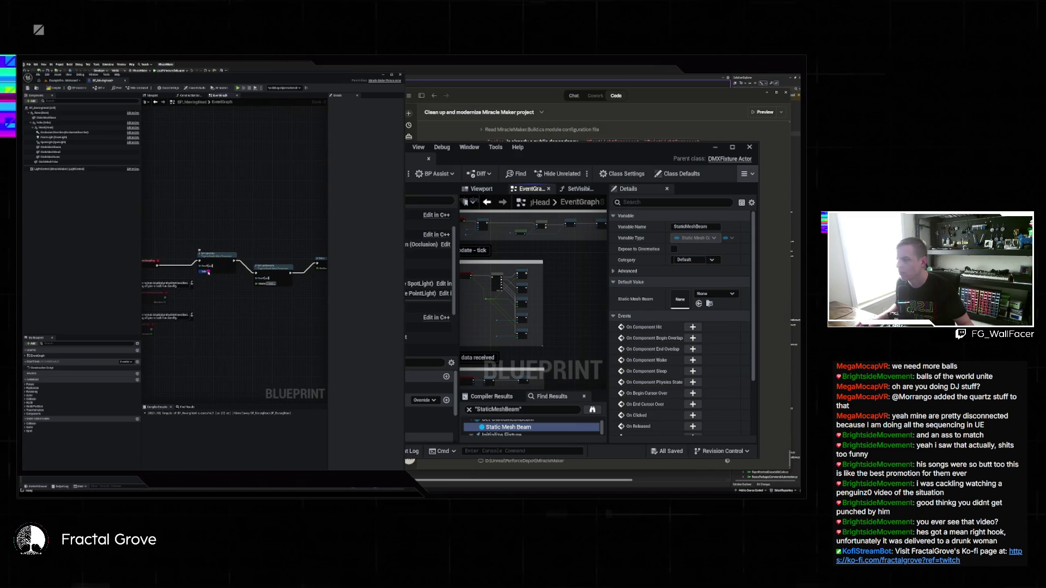
{"action": "left_click", "coordinate": [207, 272]}
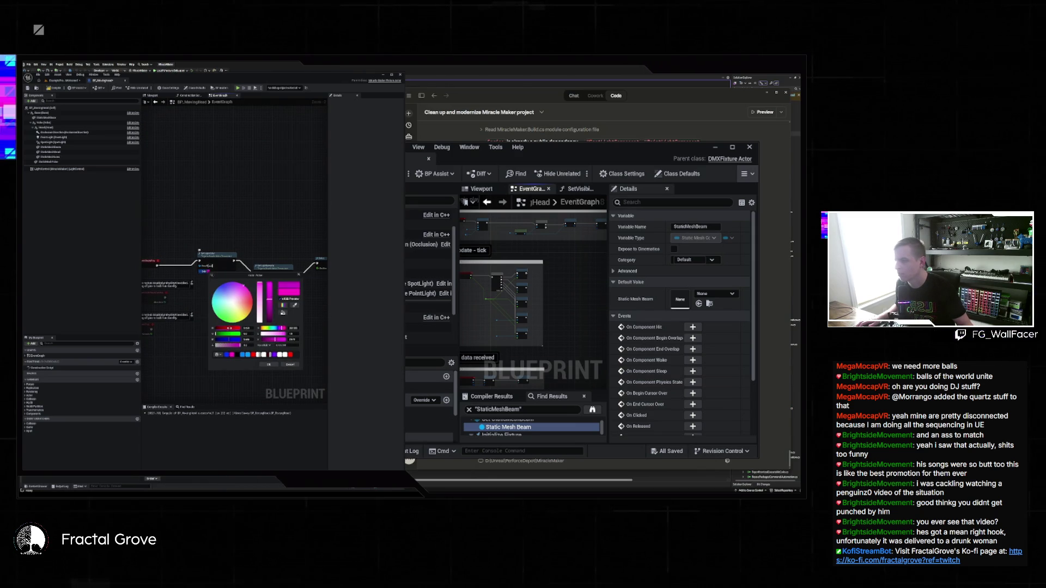
{"action": "left_click", "coordinate": [287, 365]}
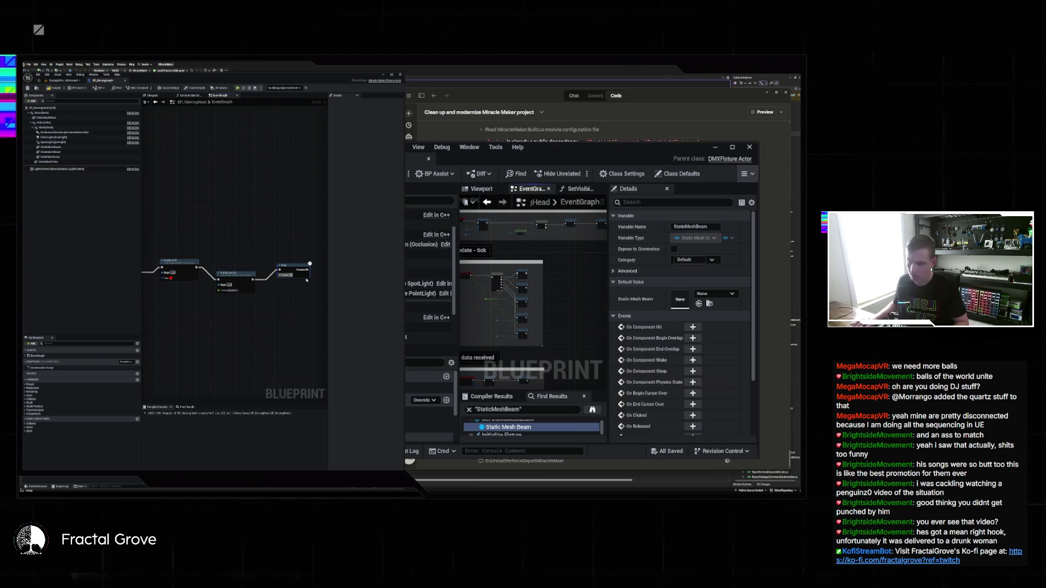
Step: Wire the custom event to the upper node and play the level to see the red glow
{"action": "double_click", "coordinate": [307, 280]}
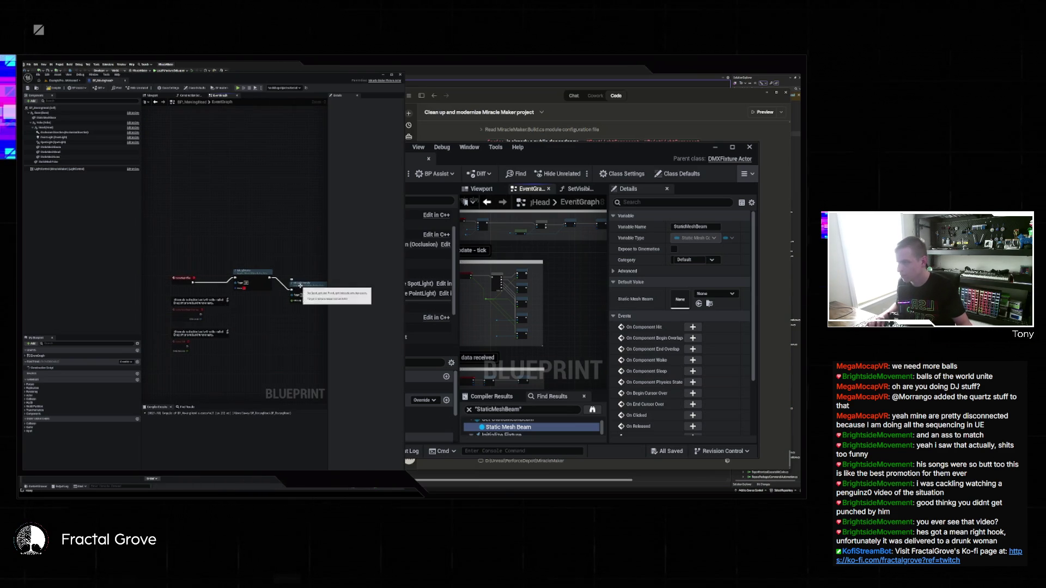
{"action": "left_click_drag", "start_coordinate": [293, 290], "coordinate": [203, 240]}
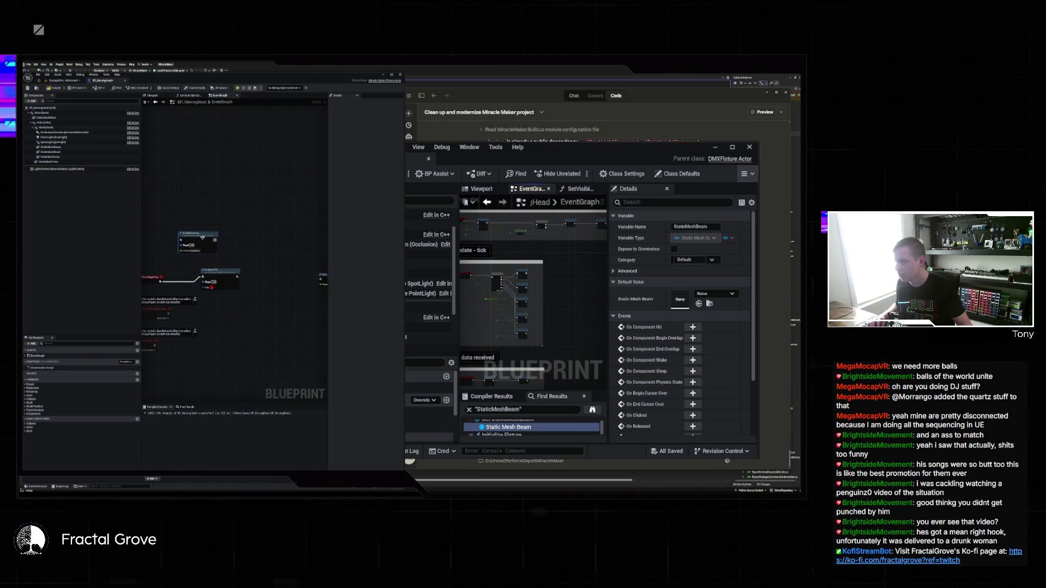
{"action": "left_click_drag", "start_coordinate": [200, 278], "coordinate": [181, 240]}
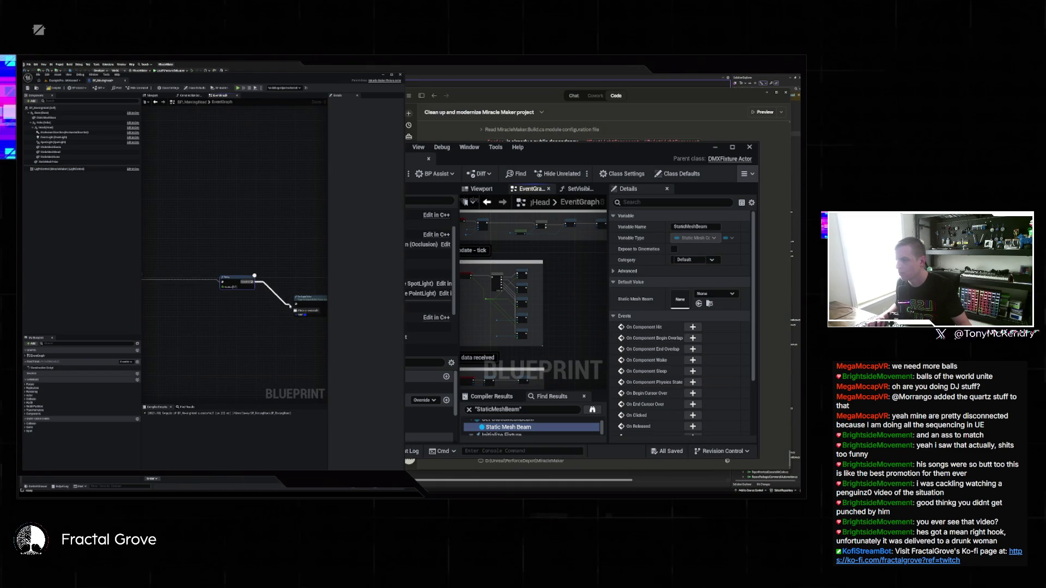
{"action": "scroll", "coordinate": [299, 305], "scroll_direction": "down", "scroll_amount": 2}
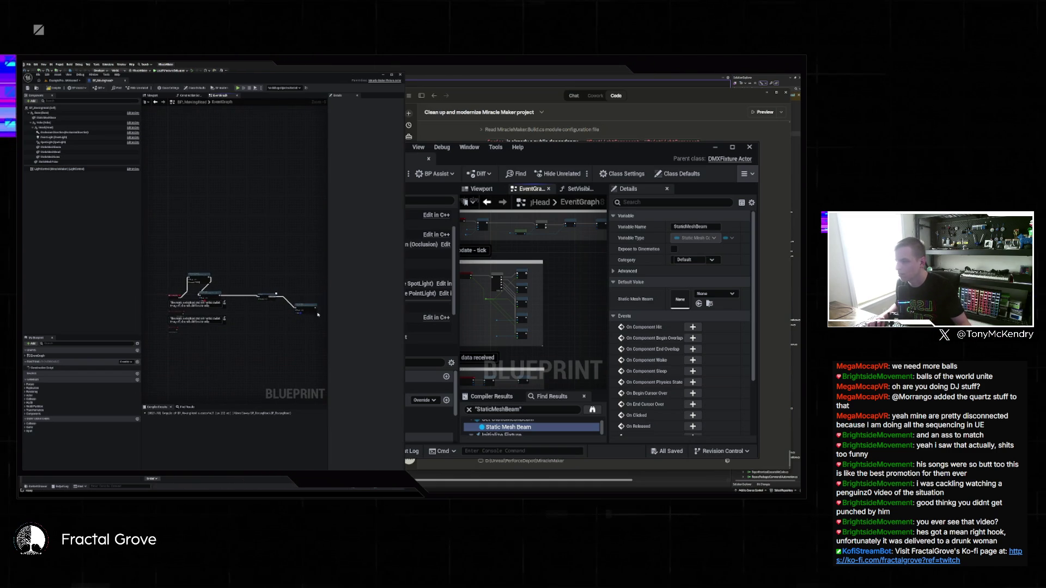
{"action": "mouse_move", "coordinate": [316, 309]}
{"action": "left_mouse_down"}
{"action": "mouse_move", "coordinate": [257, 276]}
{"action": "mouse_move", "coordinate": [298, 287]}
{"action": "mouse_move", "coordinate": [201, 295]}
{"action": "left_mouse_up"}
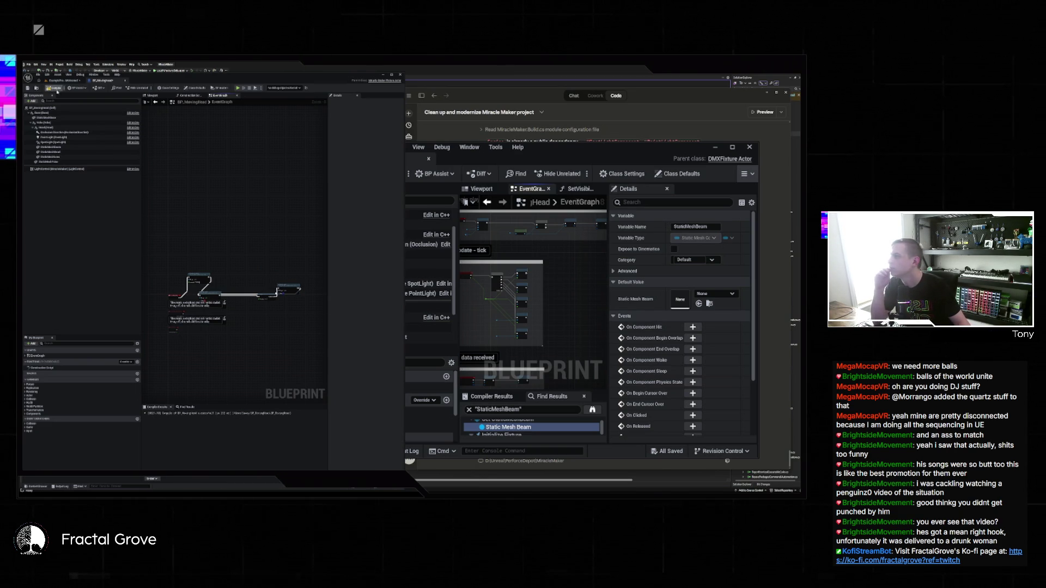
{"action": "left_click", "coordinate": [65, 80]}
{"action": "left_click", "coordinate": [141, 89]}
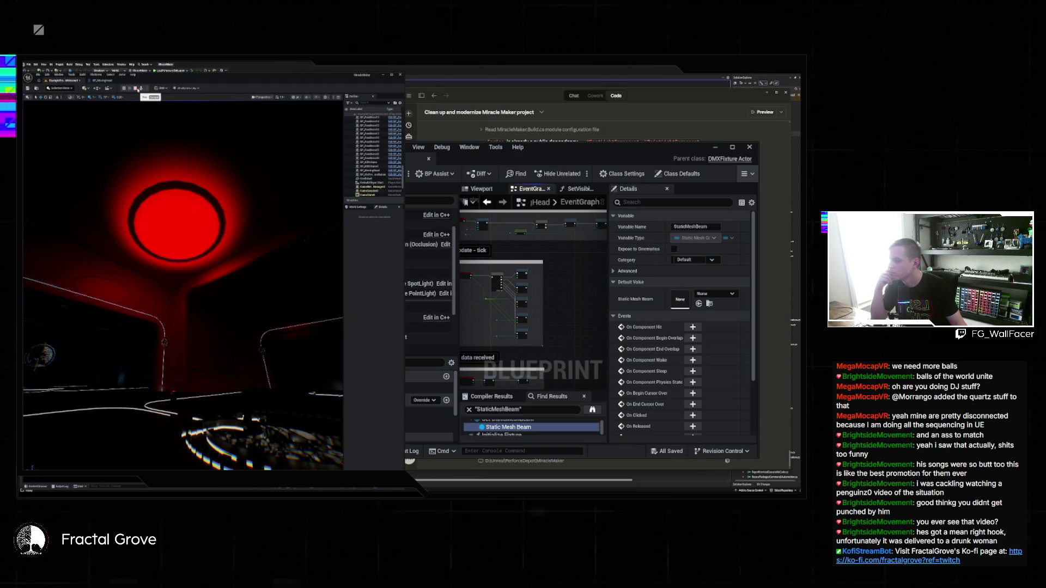
Step: Move the Set Light Color node in front of the Delay and test-play the colour sequence
{"action": "left_click", "coordinate": [104, 81]}
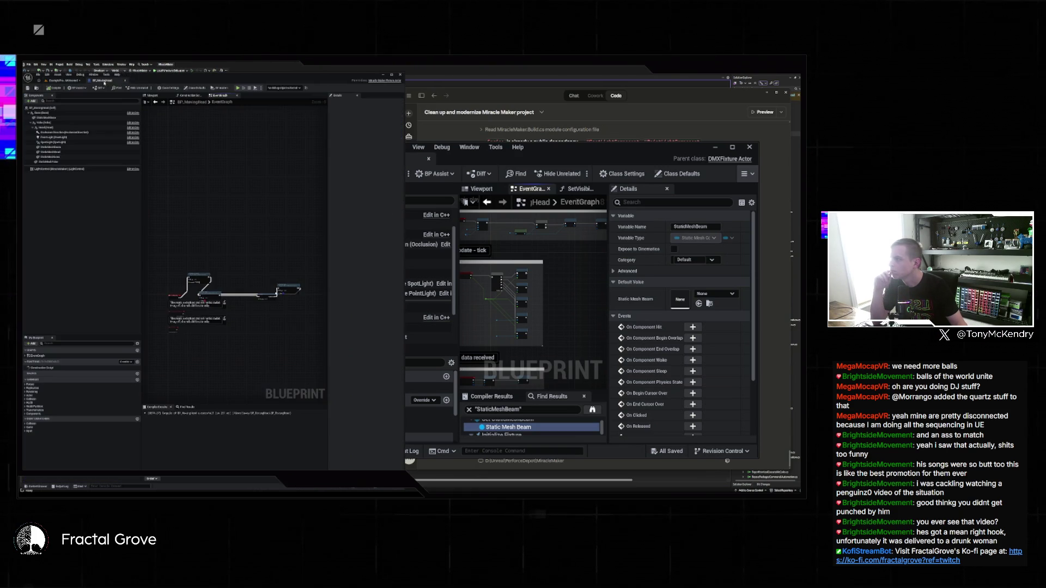
{"action": "scroll", "coordinate": [243, 251], "scroll_direction": "up", "scroll_amount": 3}
{"action": "mouse_move", "coordinate": [267, 269]}
{"action": "left_mouse_down"}
{"action": "mouse_move", "coordinate": [243, 228]}
{"action": "mouse_move", "coordinate": [243, 197]}
{"action": "left_mouse_up"}
{"action": "mouse_move", "coordinate": [294, 238]}
{"action": "left_mouse_down"}
{"action": "mouse_move", "coordinate": [304, 198]}
{"action": "mouse_move", "coordinate": [193, 203]}
{"action": "left_mouse_up"}
{"action": "mouse_move", "coordinate": [287, 253]}
{"action": "left_mouse_down"}
{"action": "mouse_move", "coordinate": [158, 214]}
{"action": "mouse_move", "coordinate": [180, 197]}
{"action": "left_mouse_up"}
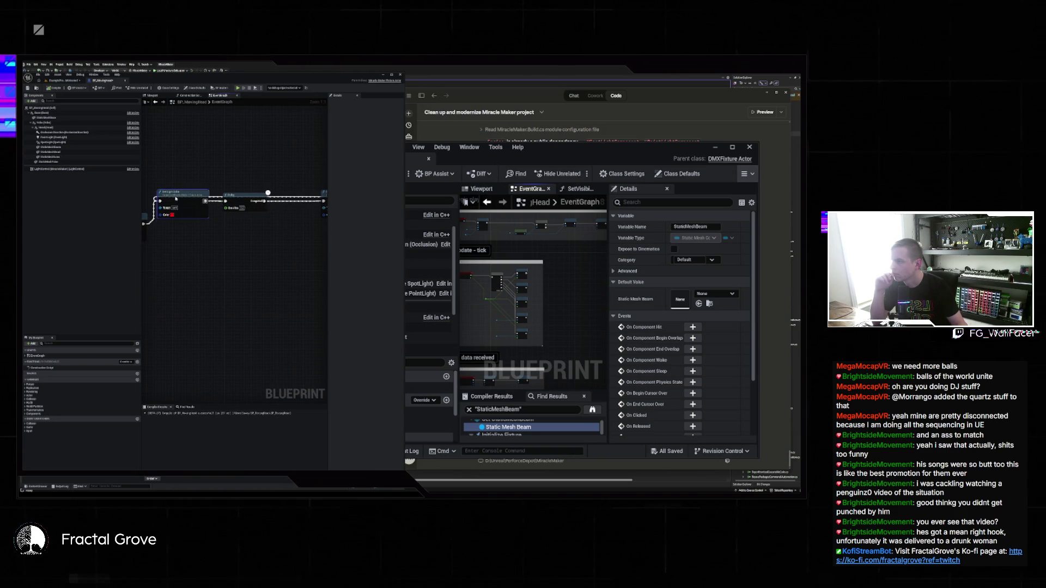
{"action": "mouse_move", "coordinate": [241, 254]}
{"action": "left_mouse_down"}
{"action": "mouse_move", "coordinate": [169, 221]}
{"action": "mouse_move", "coordinate": [253, 259]}
{"action": "left_mouse_up"}
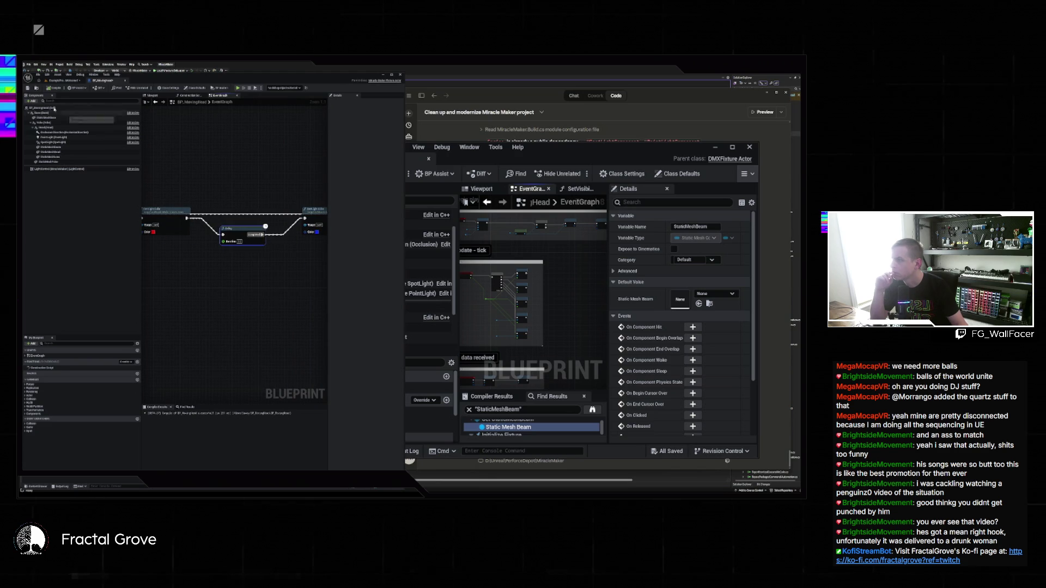
{"action": "left_click", "coordinate": [63, 81]}
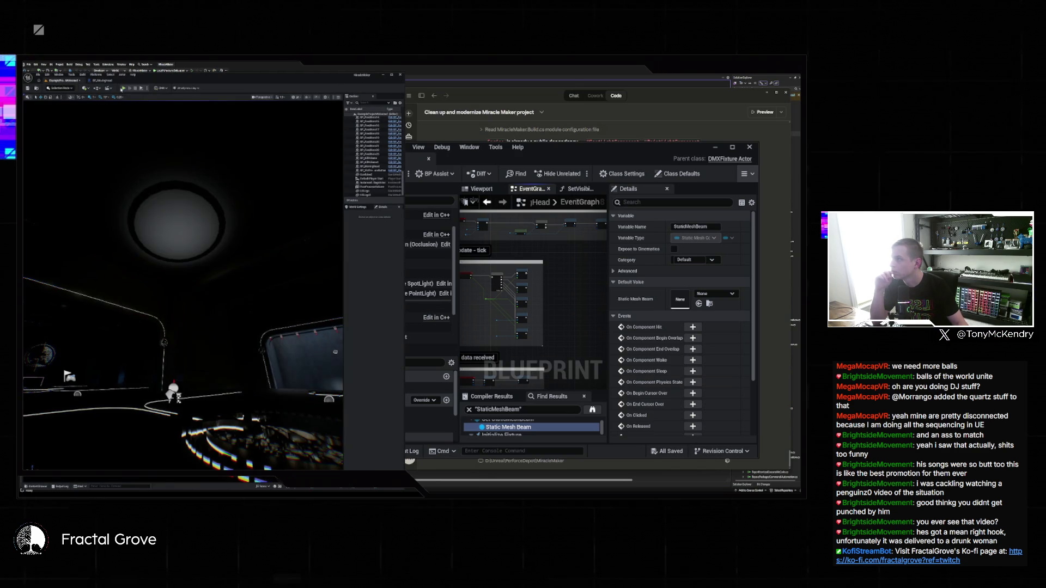
{"action": "left_click", "coordinate": [124, 89]}
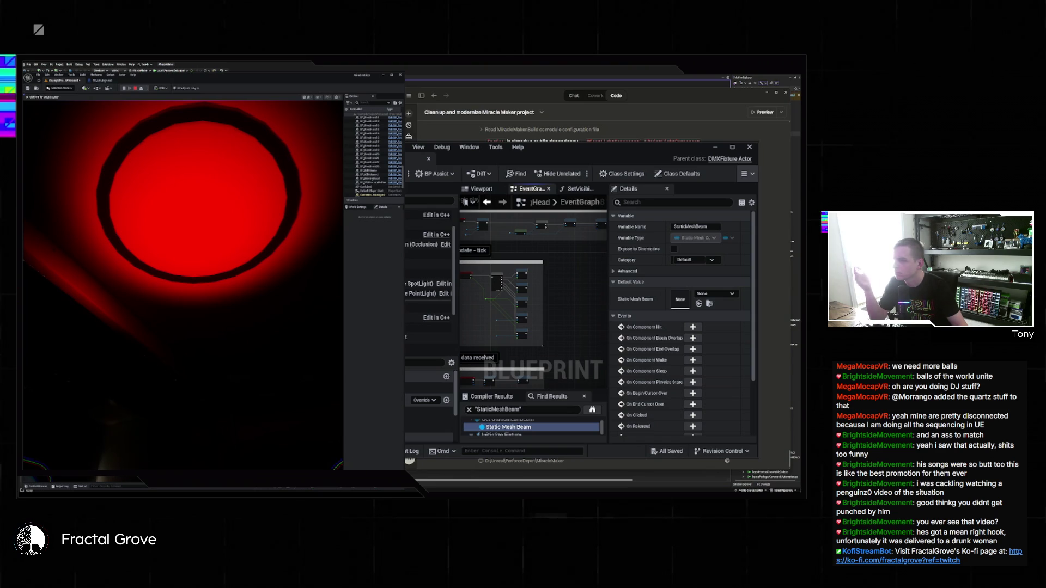
{"action": "key", "text": "Escape"}
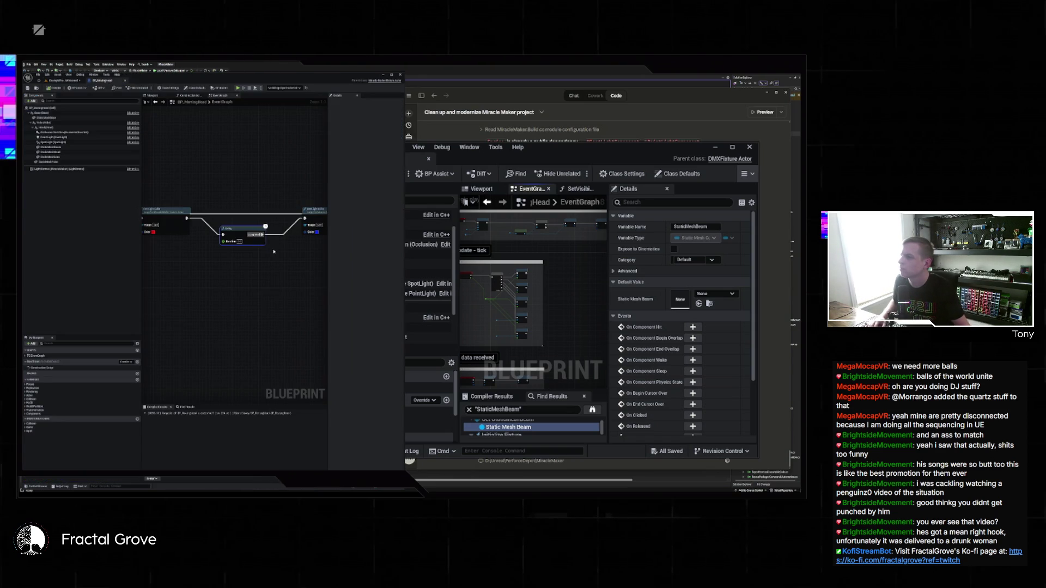
Step: Break the link from Set Light Color into the Delay and return to the level viewport
{"action": "scroll", "coordinate": [296, 257], "scroll_direction": "up", "scroll_amount": 1}
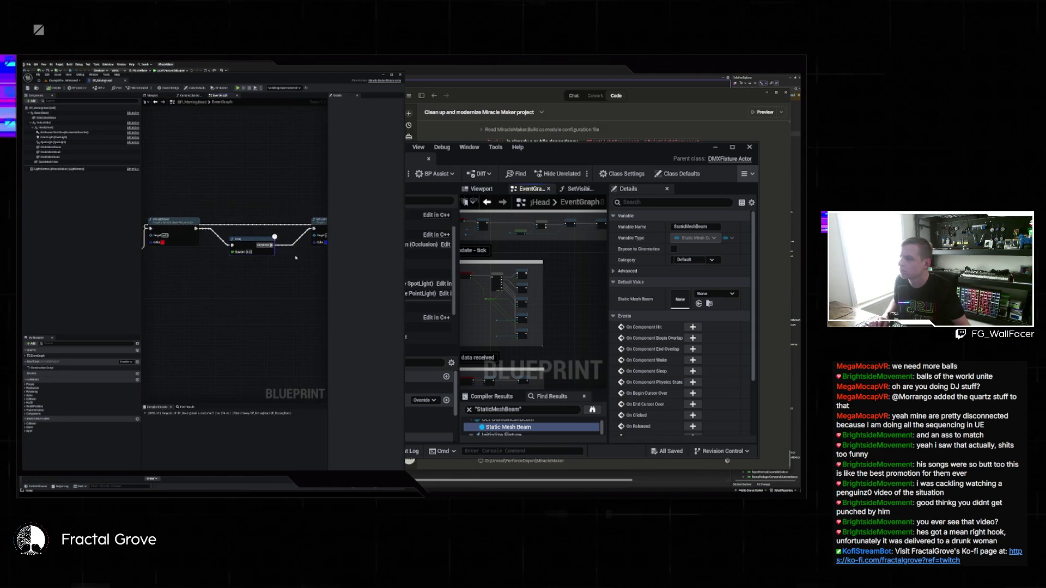
{"action": "left_click_drag", "start_coordinate": [283, 261], "coordinate": [249, 265]}
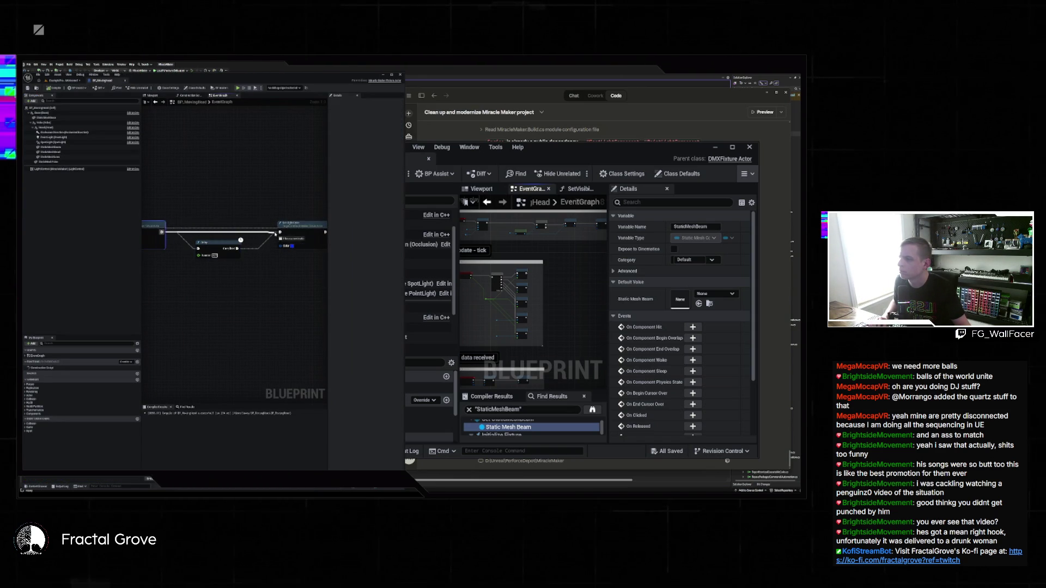
{"action": "right_click", "coordinate": [278, 231]}
{"action": "left_click", "coordinate": [316, 256]}
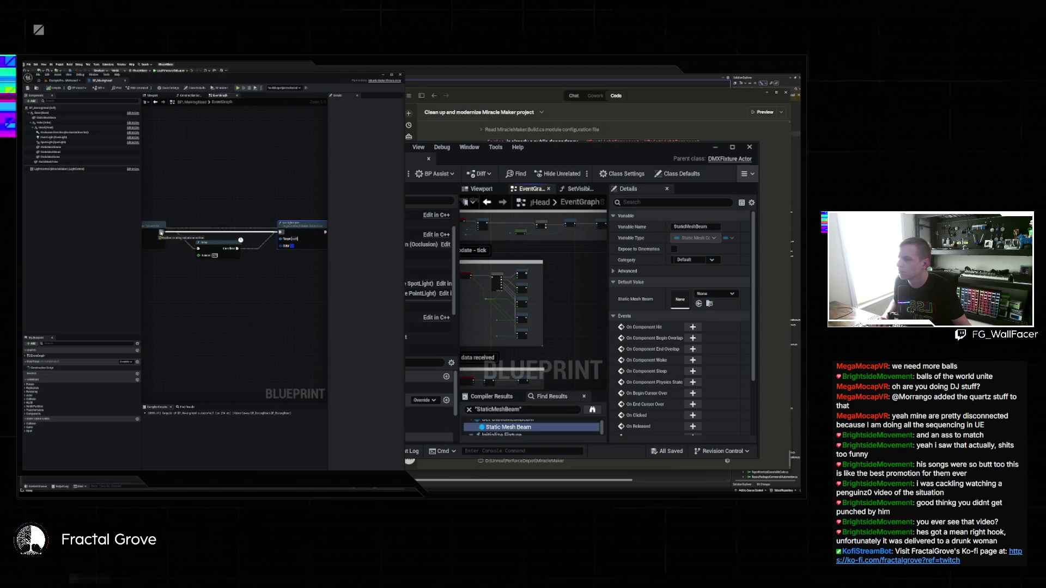
{"action": "left_click_drag", "start_coordinate": [165, 222], "coordinate": [152, 220]}
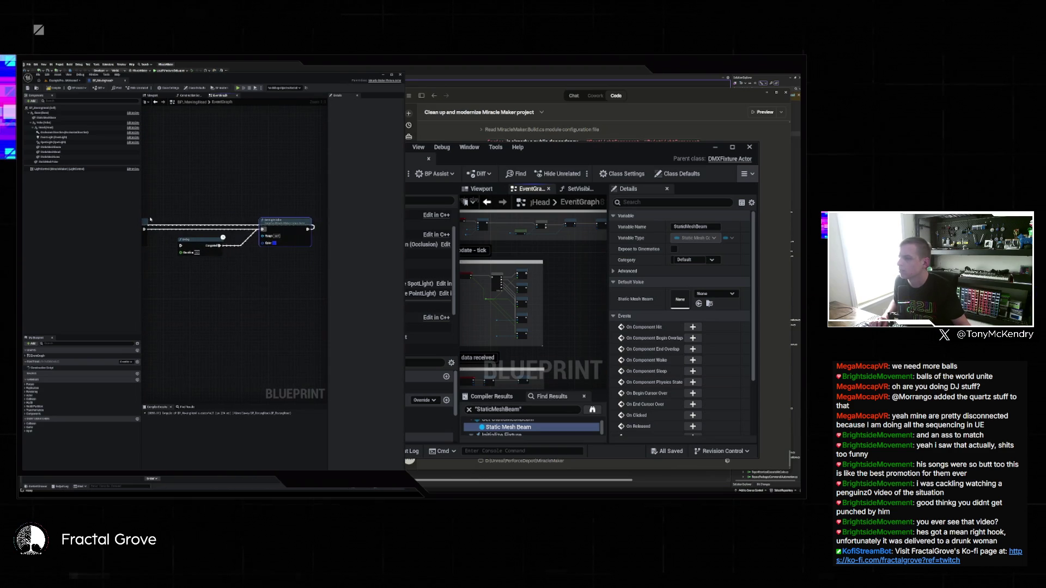
{"action": "left_click_drag", "start_coordinate": [326, 163], "coordinate": [298, 168]}
{"action": "left_click", "coordinate": [124, 89]}
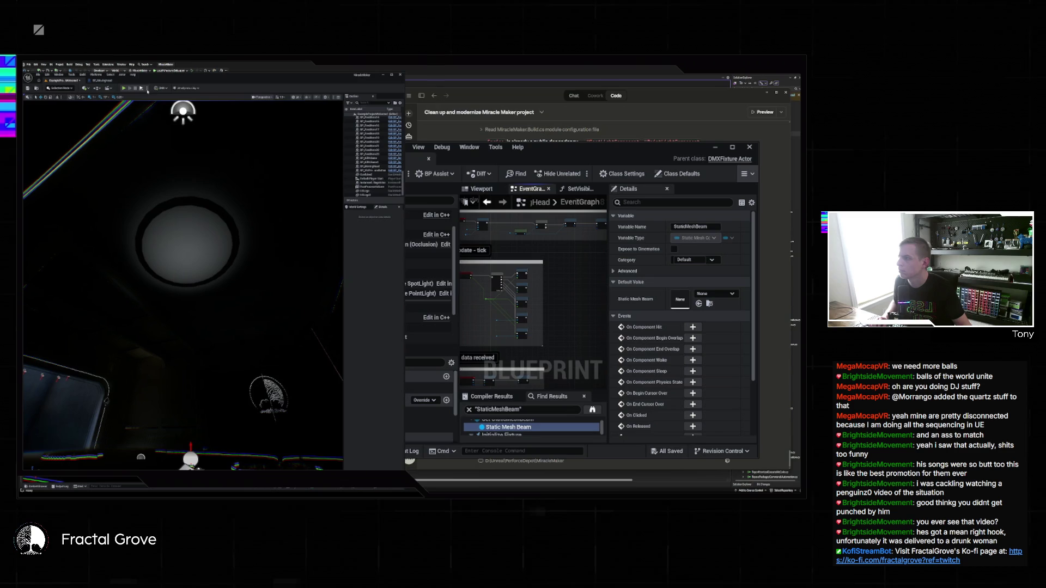
Step: Stop the running session, return to the event graph and run a quick test play
{"action": "left_click", "coordinate": [147, 91]}
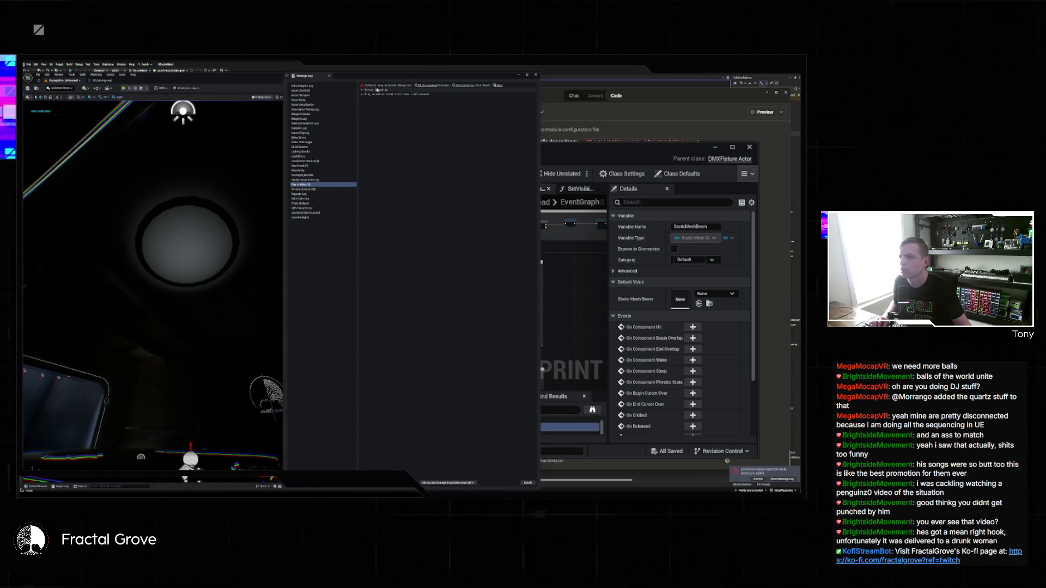
{"action": "left_click", "coordinate": [549, 80]}
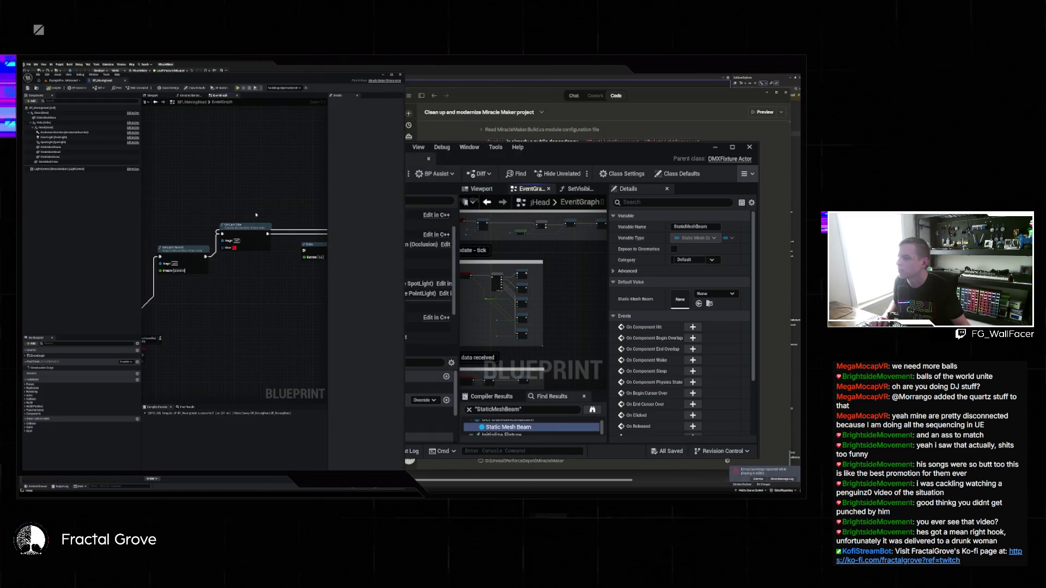
{"action": "left_click_drag", "start_coordinate": [334, 234], "coordinate": [275, 234]}
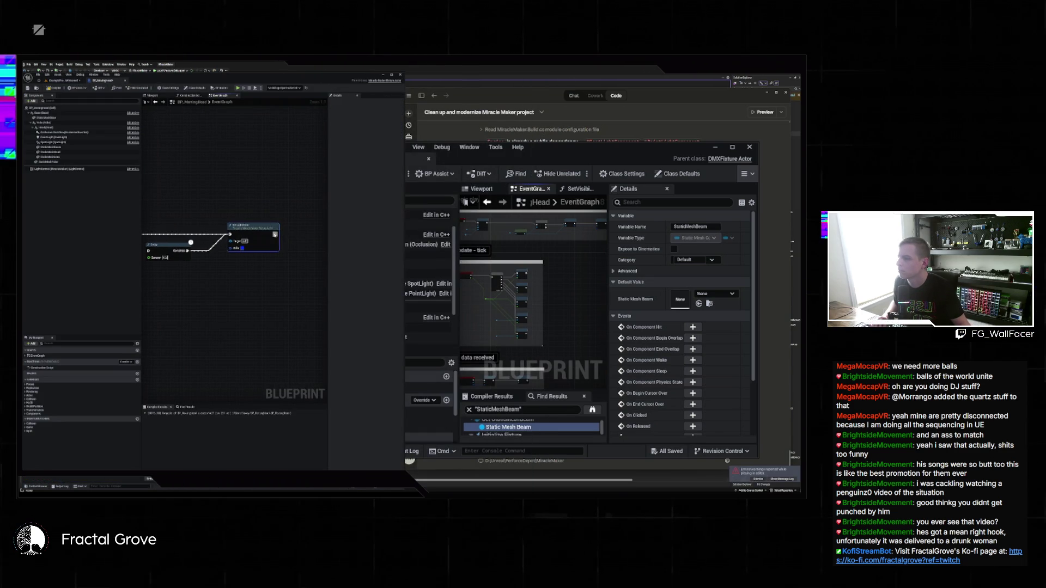
{"action": "key", "text": "alt+p"}
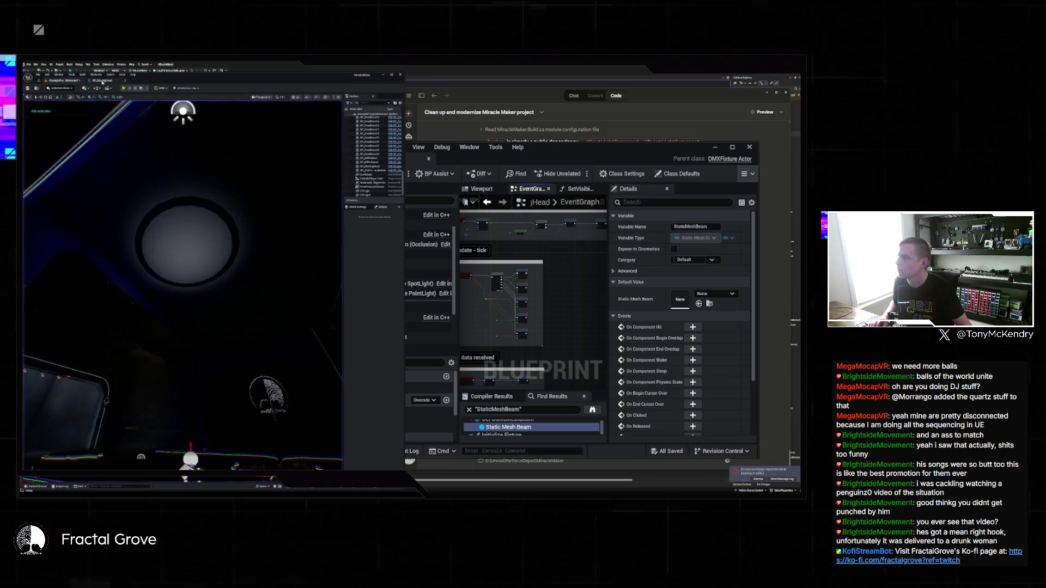
{"action": "key", "text": "Escape"}
Step: Connect the first node's exec output into the Delay and test-play the level
{"action": "left_click_drag", "start_coordinate": [202, 258], "coordinate": [240, 273]}
{"action": "key", "text": "Home"}
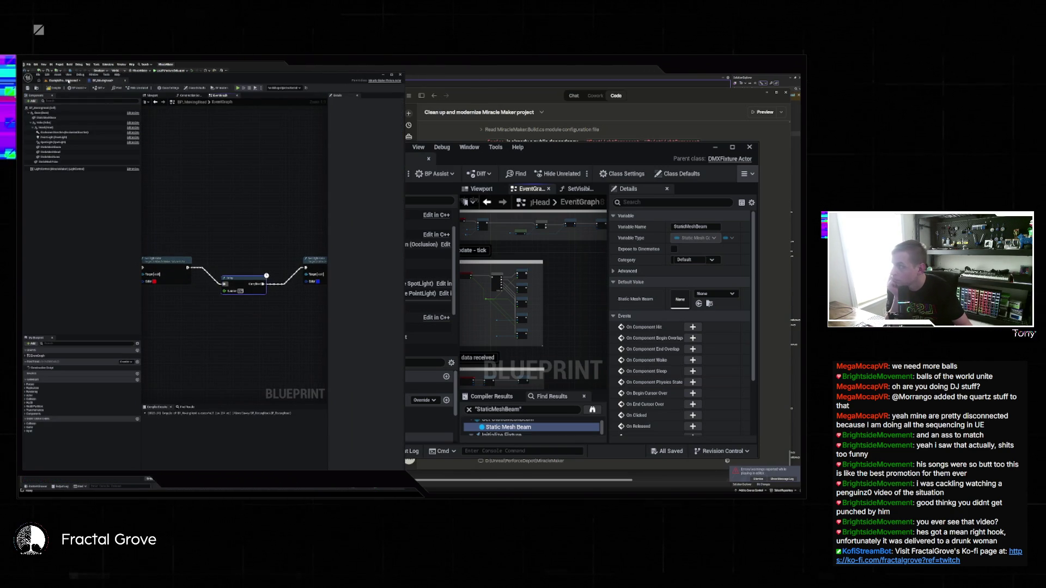
{"action": "left_click", "coordinate": [59, 80]}
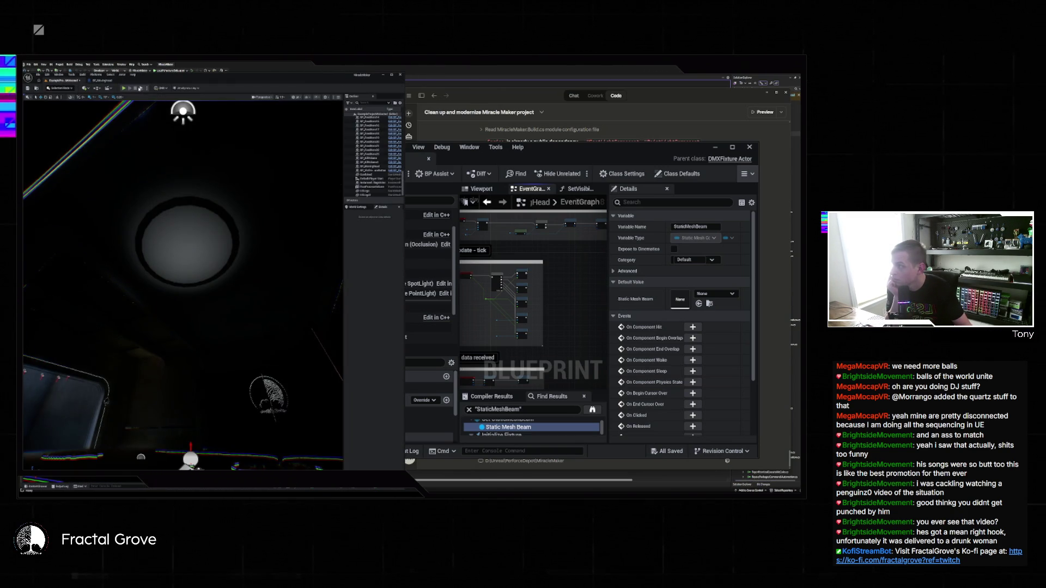
{"action": "left_click", "coordinate": [141, 89]}
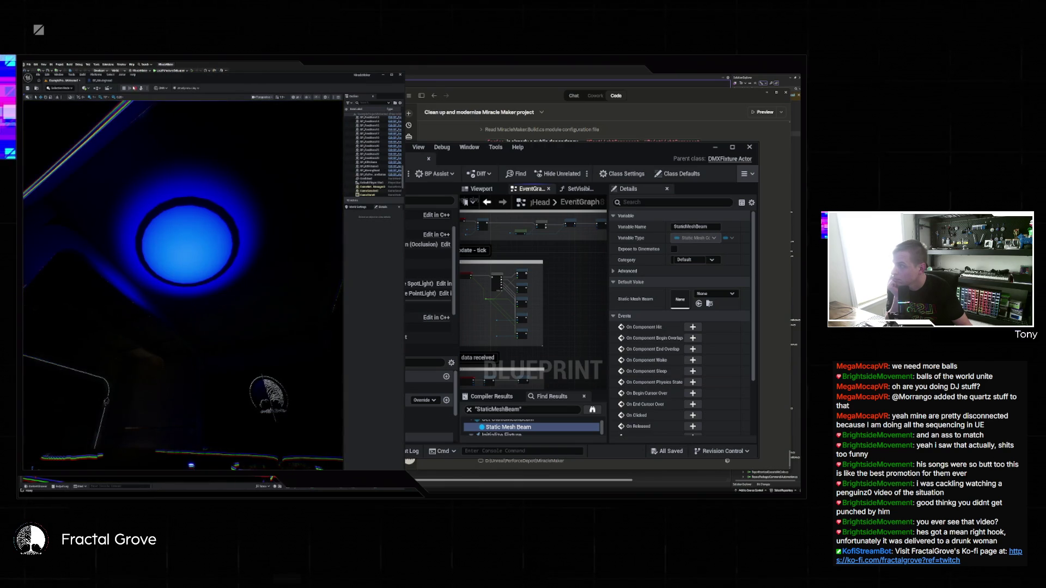
{"action": "left_click", "coordinate": [103, 80]}
{"action": "left_click_drag", "start_coordinate": [288, 268], "coordinate": [173, 263]}
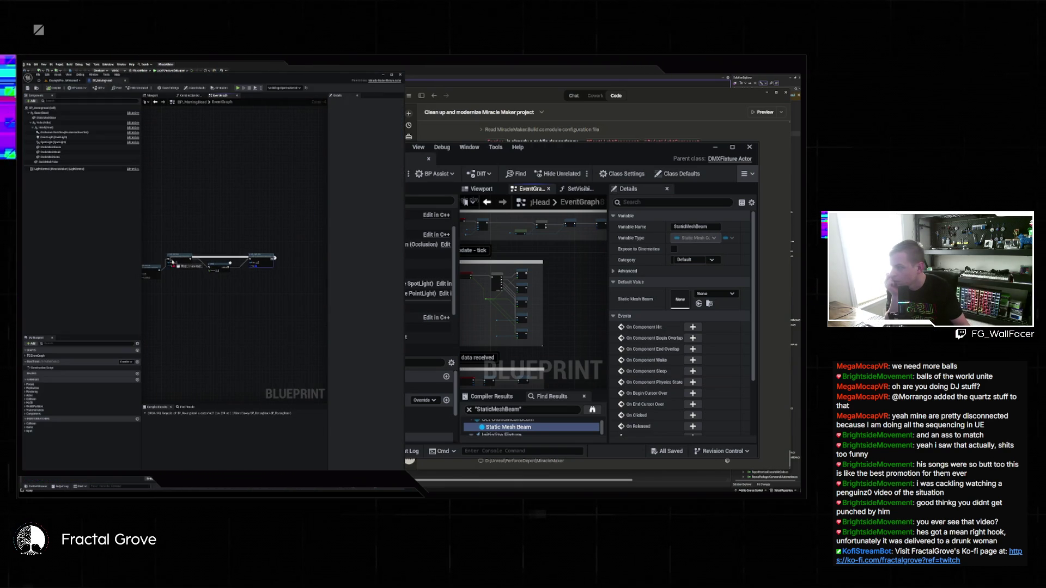
{"action": "left_click", "coordinate": [71, 84]}
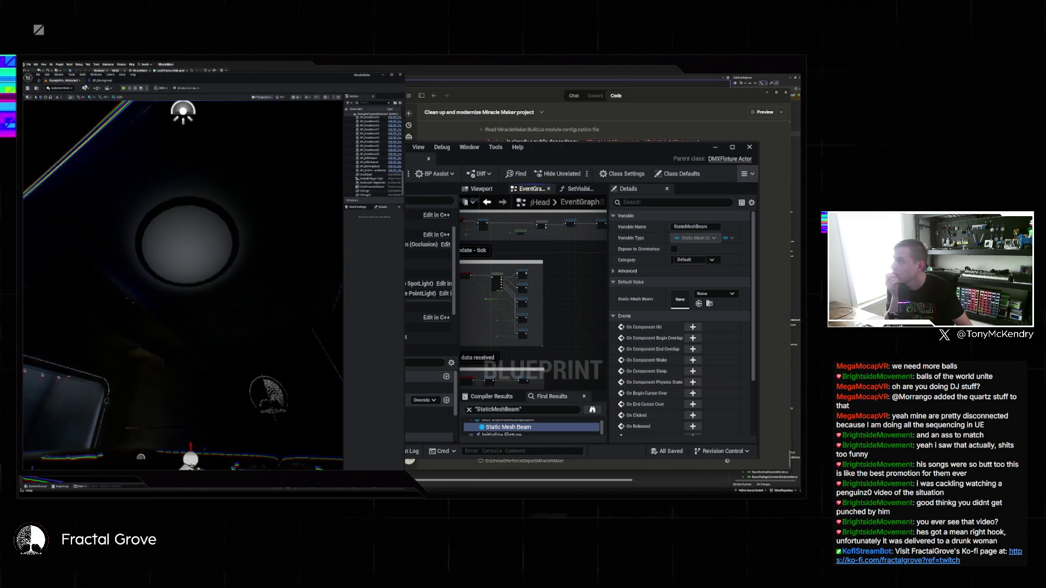
{"action": "left_click", "coordinate": [140, 88]}
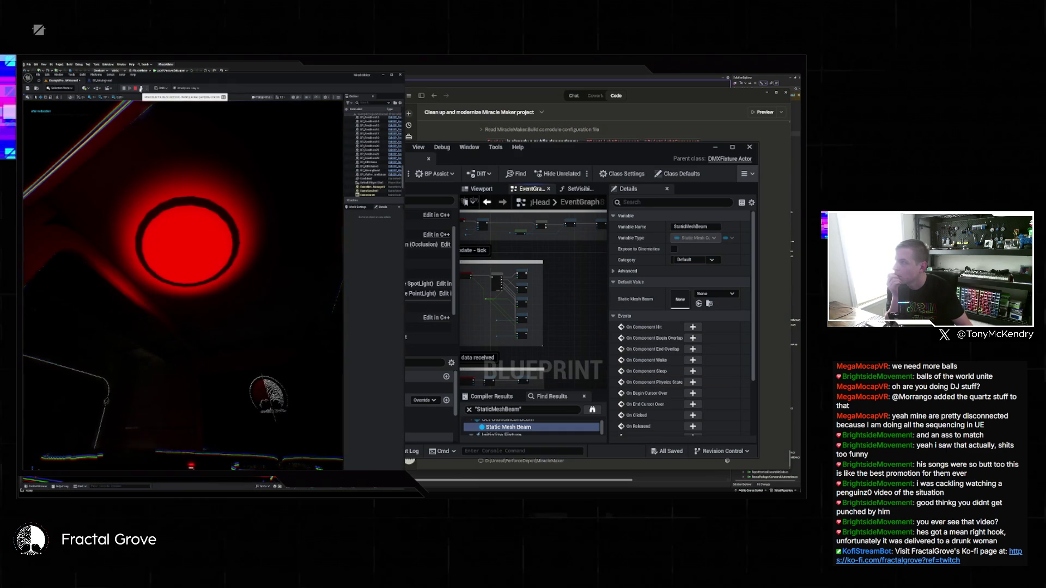
{"action": "left_click", "coordinate": [136, 89]}
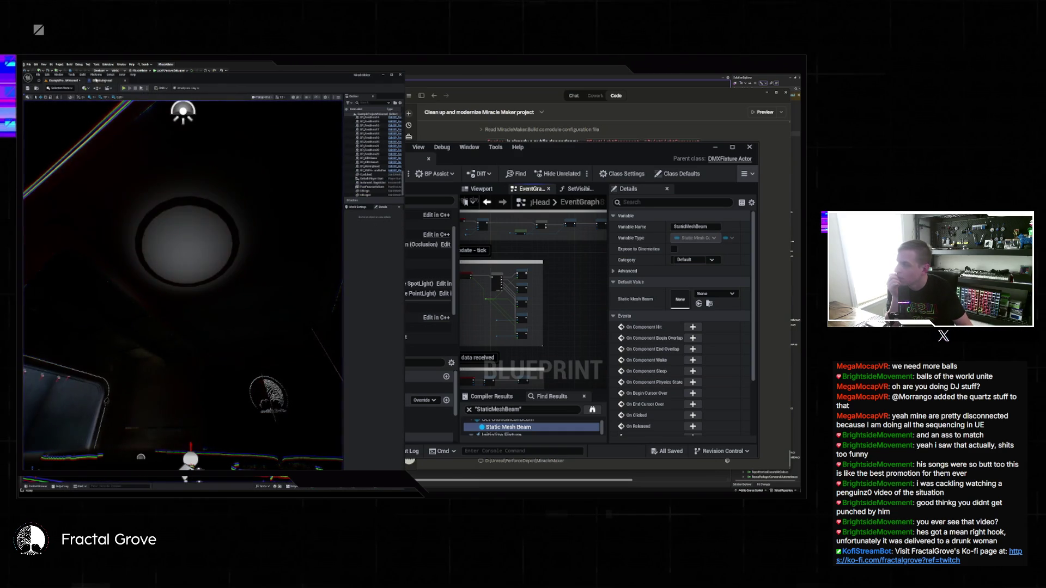
Step: Run another test play from the event graph to watch the light alternate white and red
{"action": "left_click", "coordinate": [98, 80]}
{"action": "scroll", "coordinate": [229, 234], "scroll_direction": "up", "scroll_amount": 2}
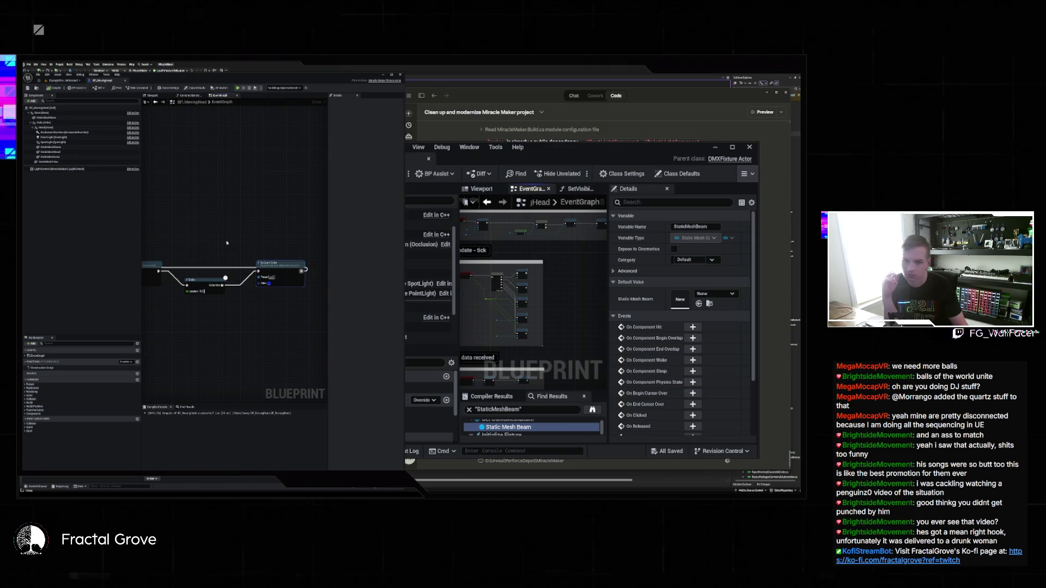
{"action": "left_click_drag", "start_coordinate": [231, 241], "coordinate": [285, 231]}
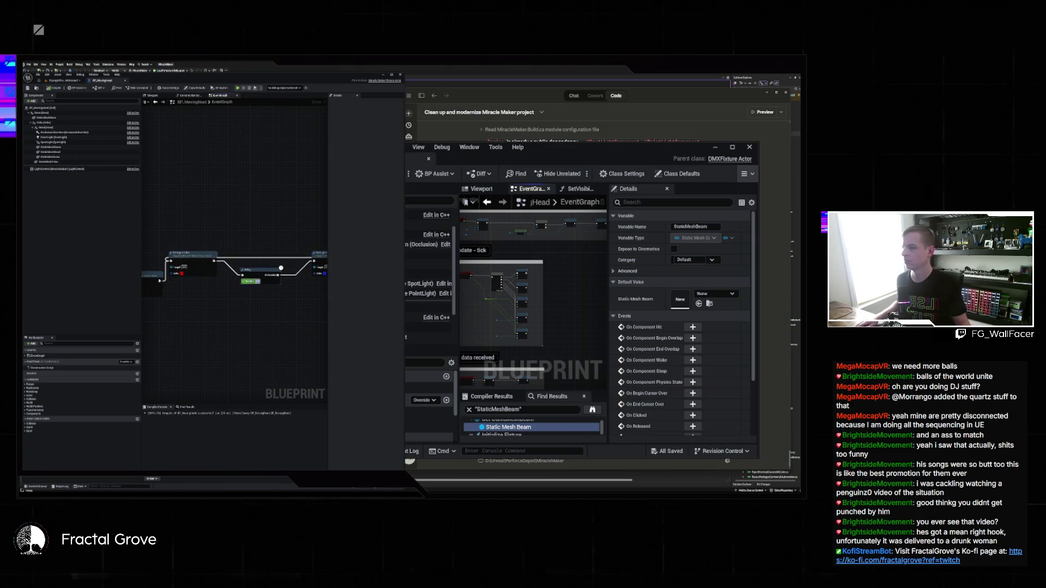
{"action": "key", "text": "alt+p"}
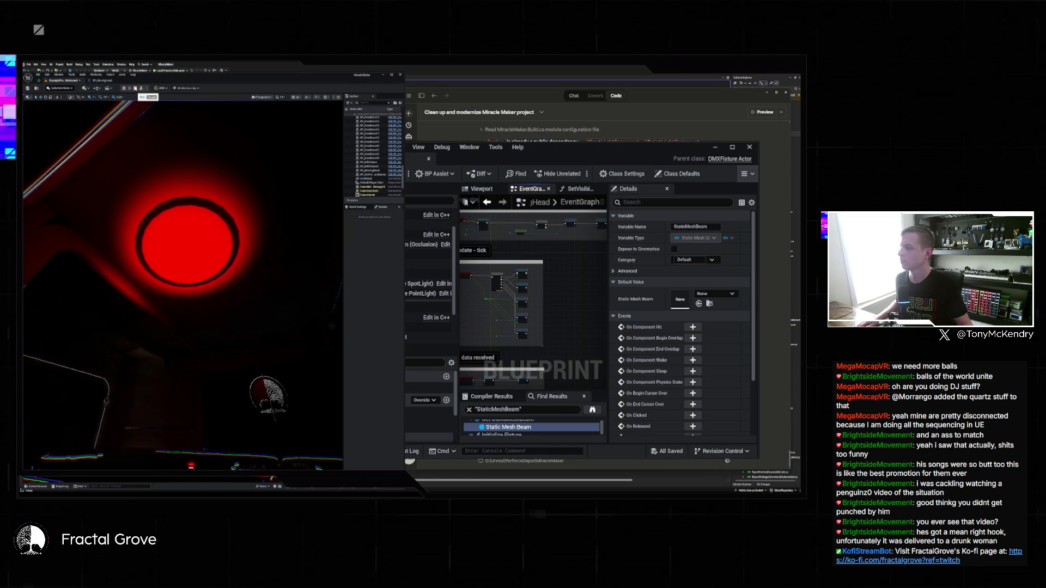
{"action": "left_click", "coordinate": [140, 97]}
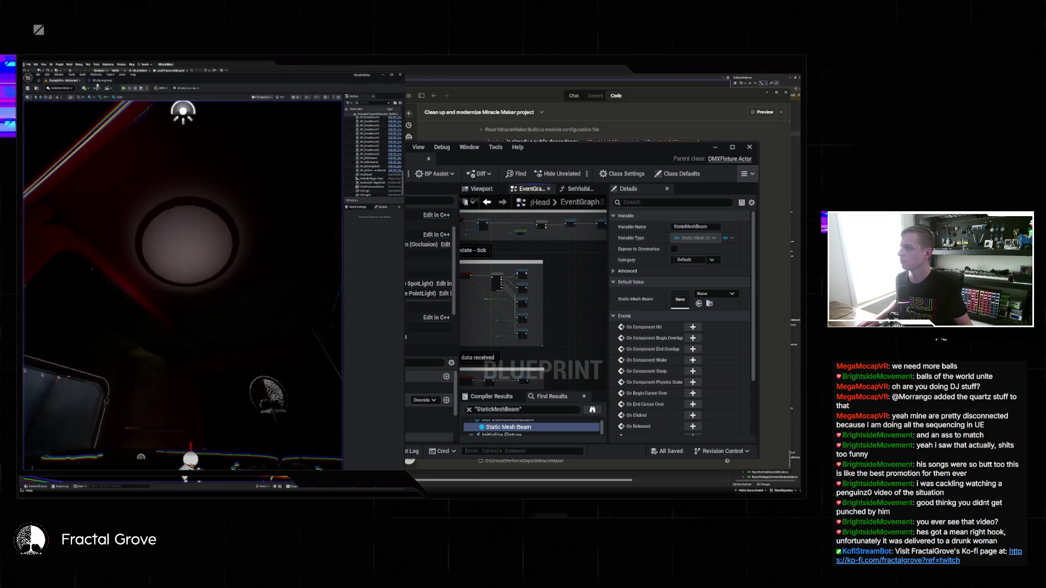
{"action": "left_click_drag", "start_coordinate": [225, 235], "coordinate": [269, 178]}
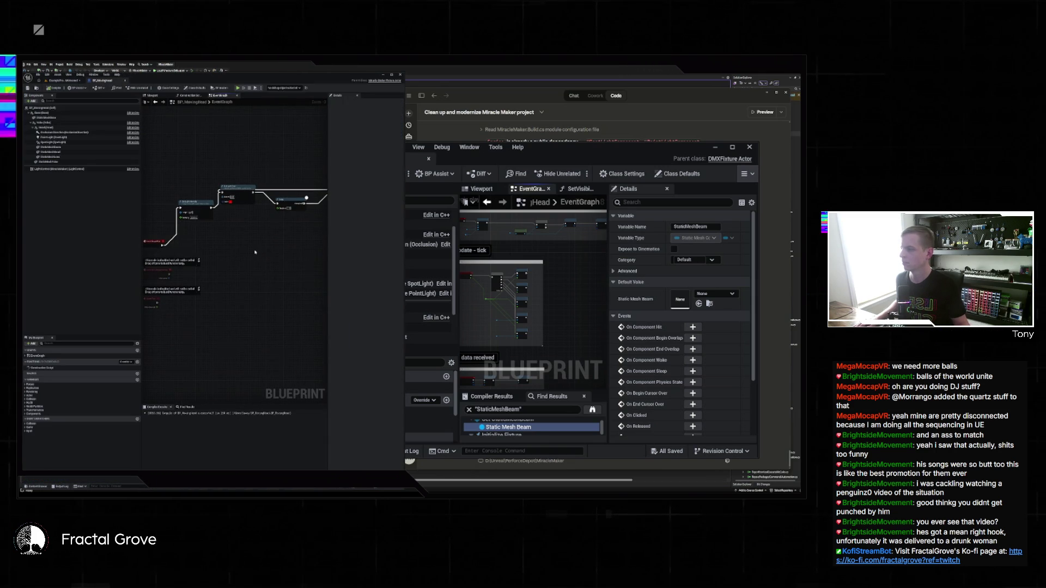
Step: Add a Set Timer by Event node after Set Light Intensity
{"action": "scroll", "coordinate": [218, 215], "scroll_direction": "up", "scroll_amount": 3}
{"action": "left_click_drag", "start_coordinate": [206, 204], "coordinate": [241, 235]}
{"action": "type", "text": "timer"}
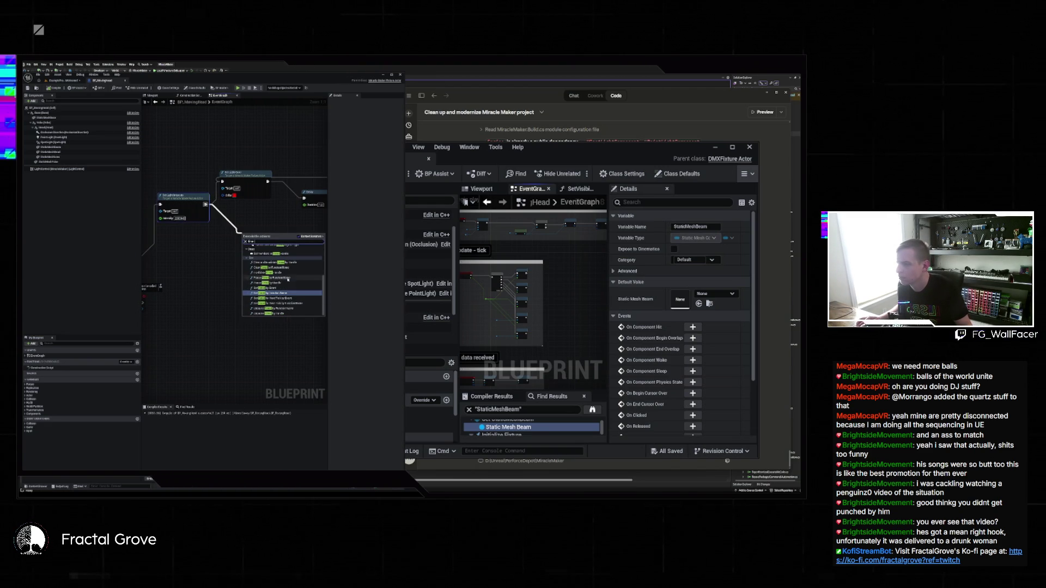
{"action": "left_click", "coordinate": [278, 287]}
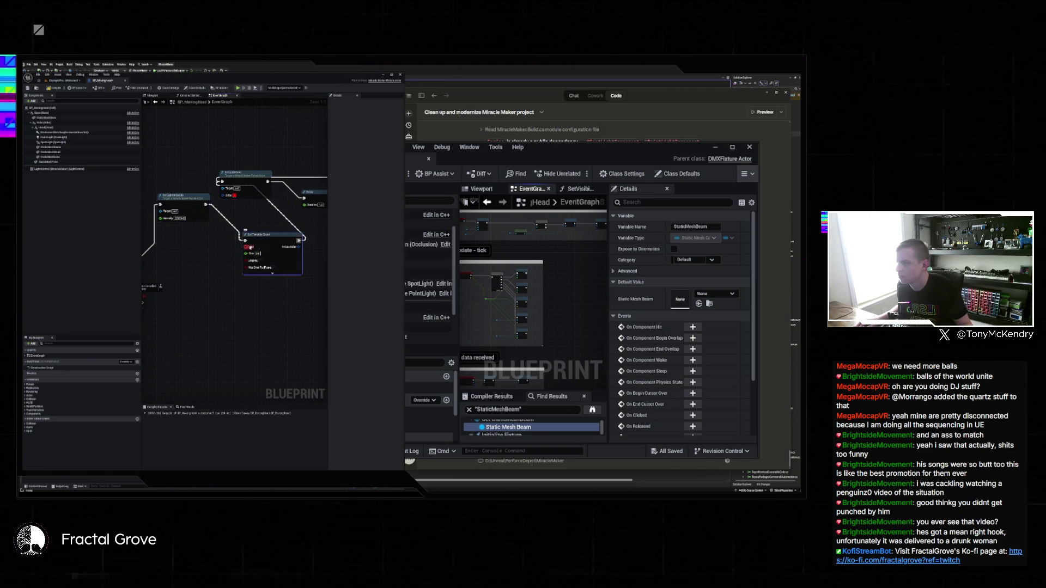
Step: Bind a new custom event to the timer's Event pin and place it beside Set Timer
{"action": "left_click_drag", "start_coordinate": [249, 247], "coordinate": [226, 300]}
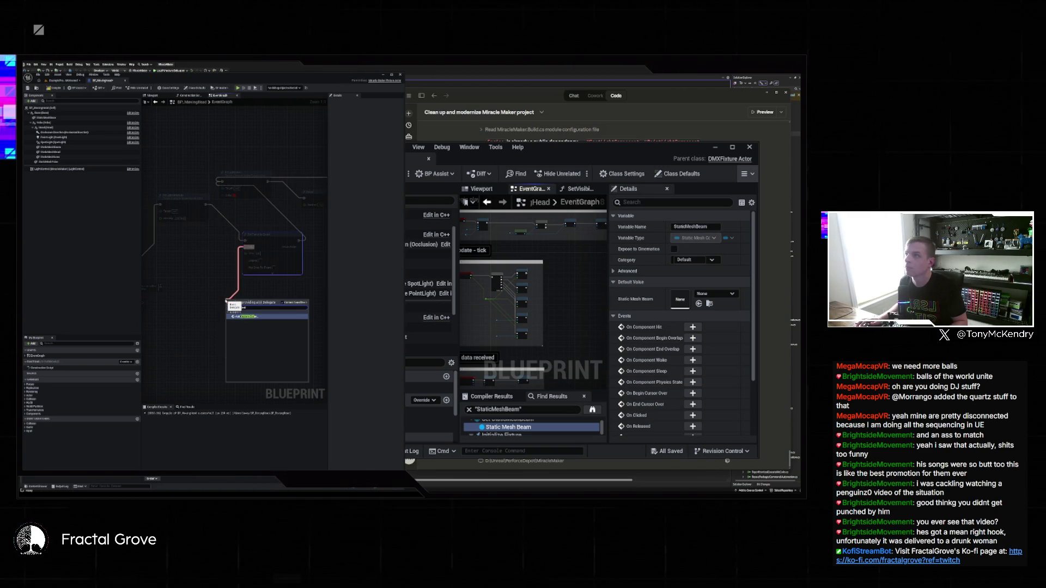
{"action": "key", "text": "Return"}
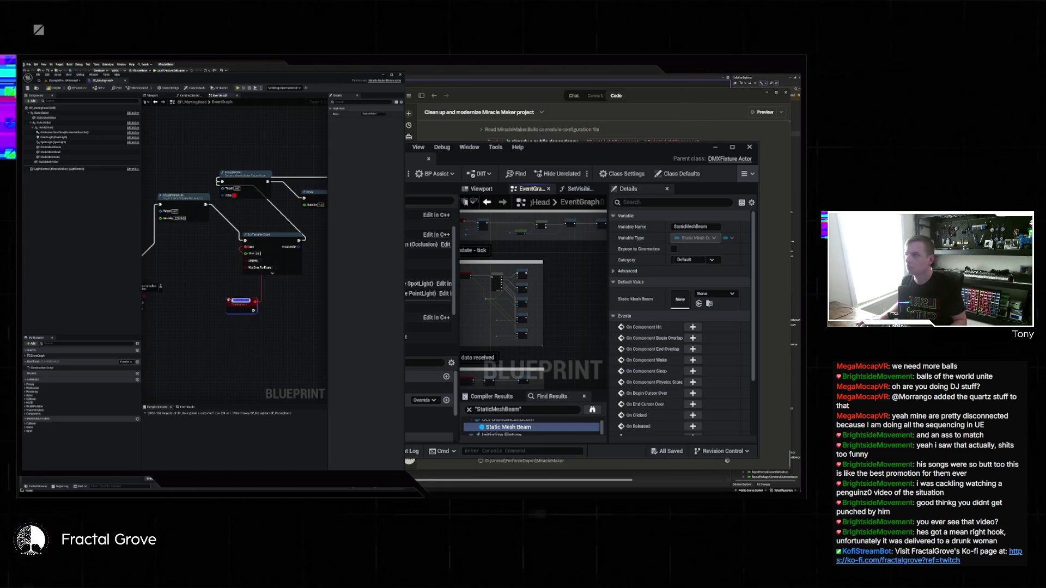
{"action": "key", "text": "Return"}
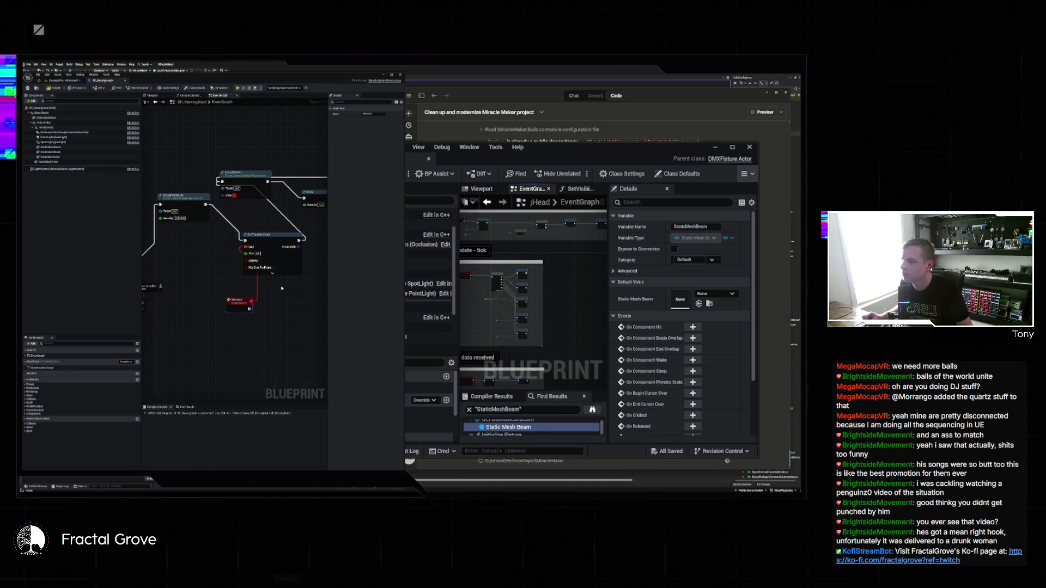
{"action": "left_click_drag", "start_coordinate": [233, 300], "coordinate": [199, 256]}
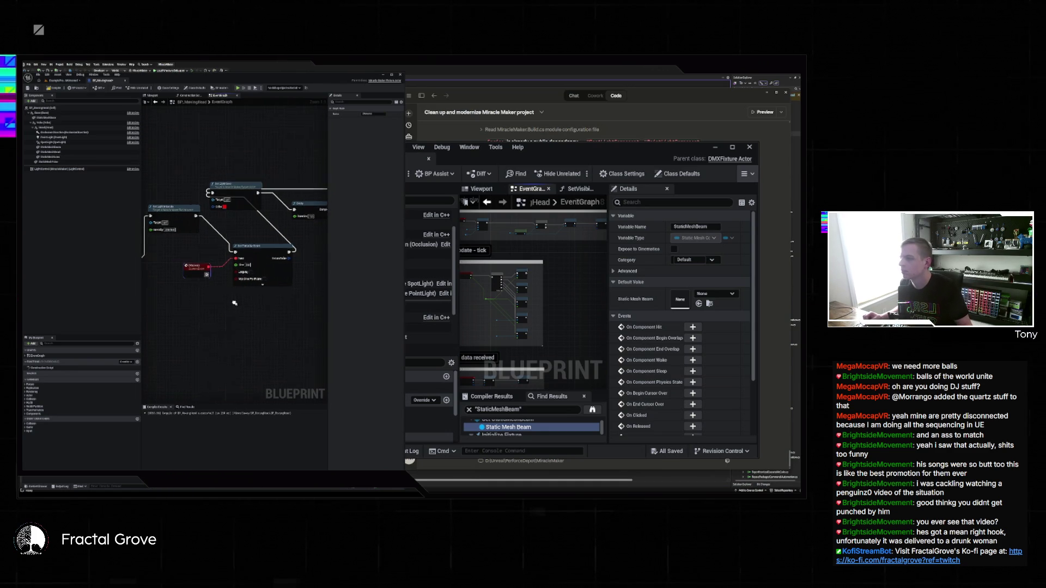
{"action": "left_click", "coordinate": [229, 275]}
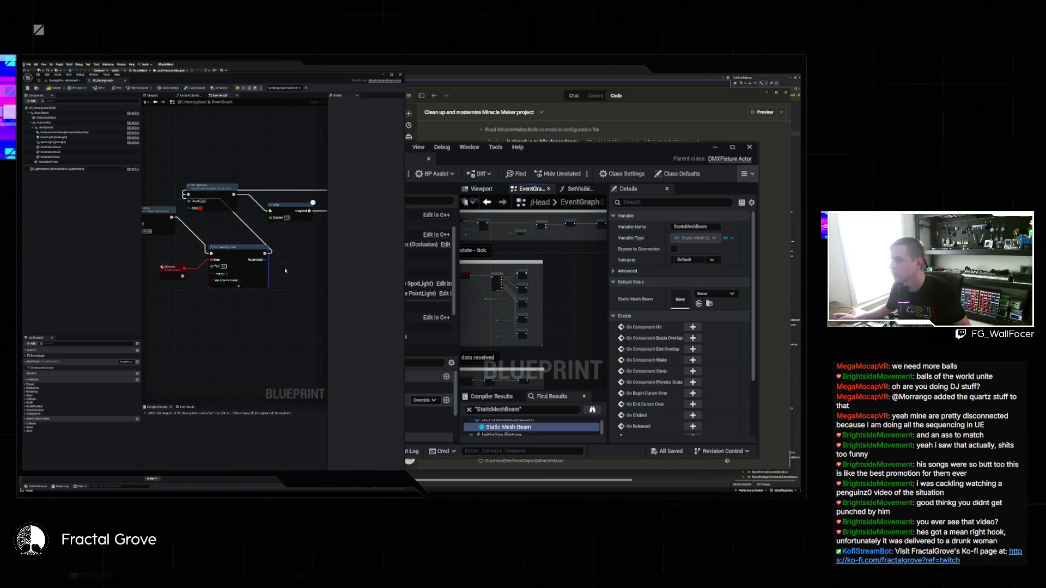
Step: Stop the test play and close the floating Blueprint editor to reveal the Claude chat
{"action": "scroll", "coordinate": [309, 264], "scroll_direction": "down", "scroll_amount": 2}
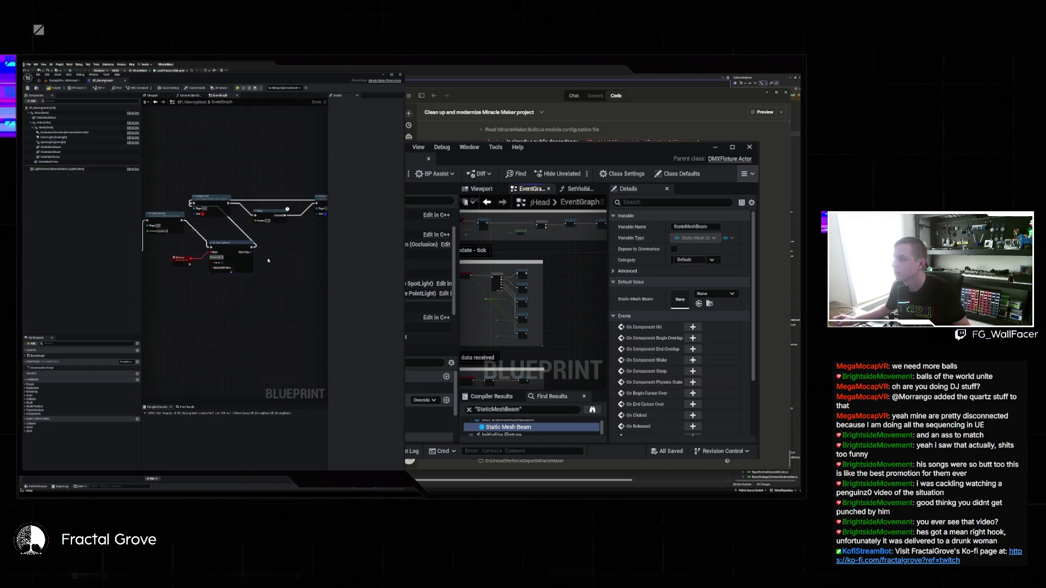
{"action": "left_click_drag", "start_coordinate": [269, 230], "coordinate": [236, 231]}
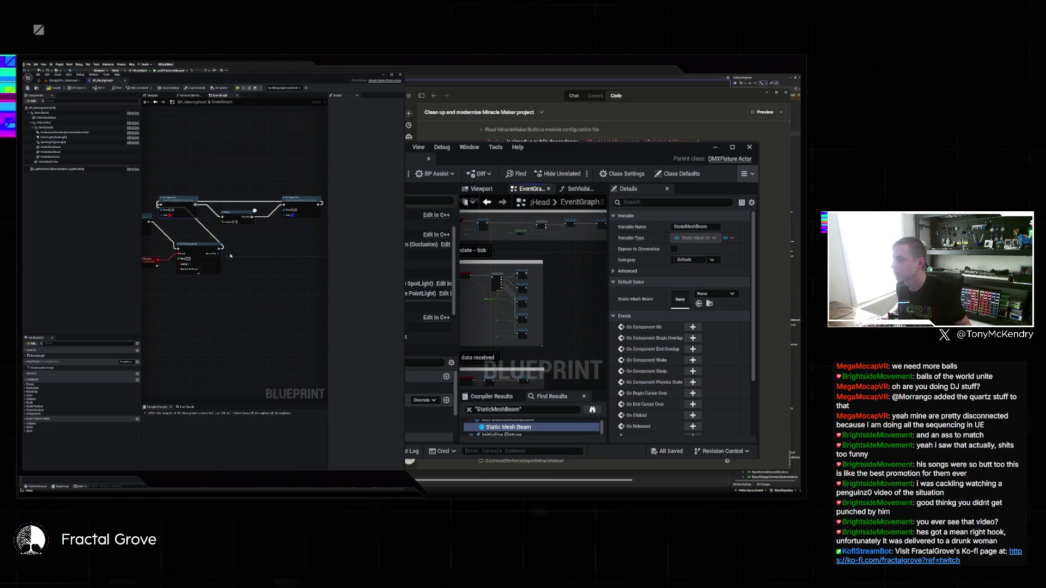
{"action": "left_click_drag", "start_coordinate": [231, 292], "coordinate": [282, 308]}
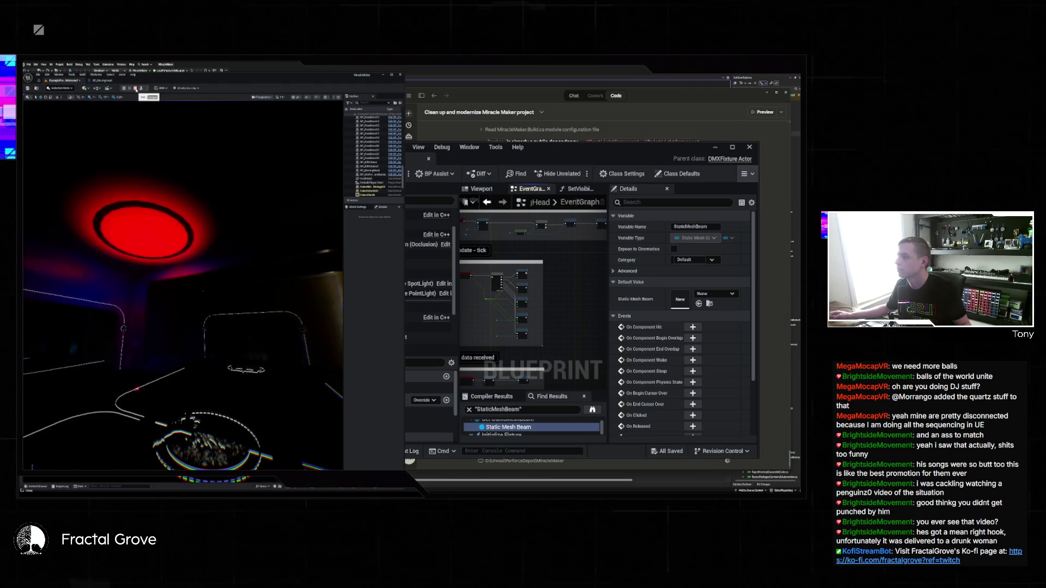
{"action": "left_click", "coordinate": [135, 88]}
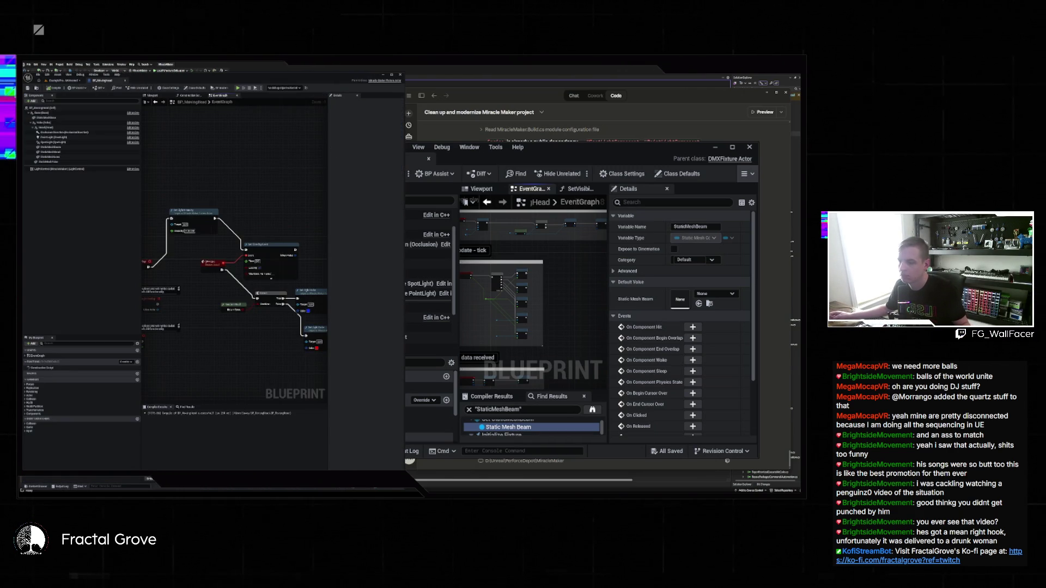
{"action": "left_click", "coordinate": [462, 481]}
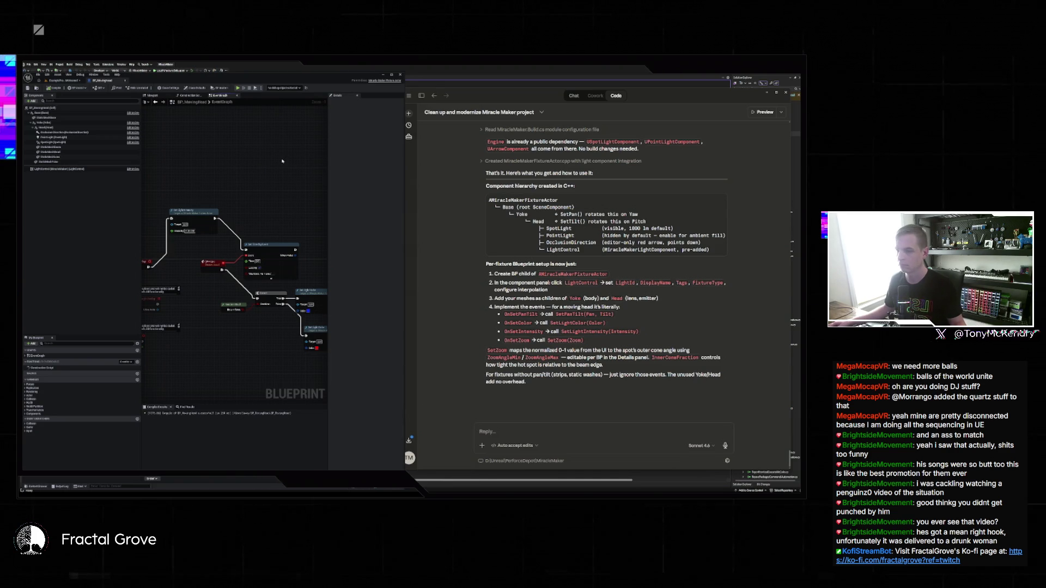
Step: Add a ZoomAngle getter feeding a new node, wire its execution, and switch to the level
{"action": "scroll", "coordinate": [280, 213], "scroll_direction": "down", "scroll_amount": 1}
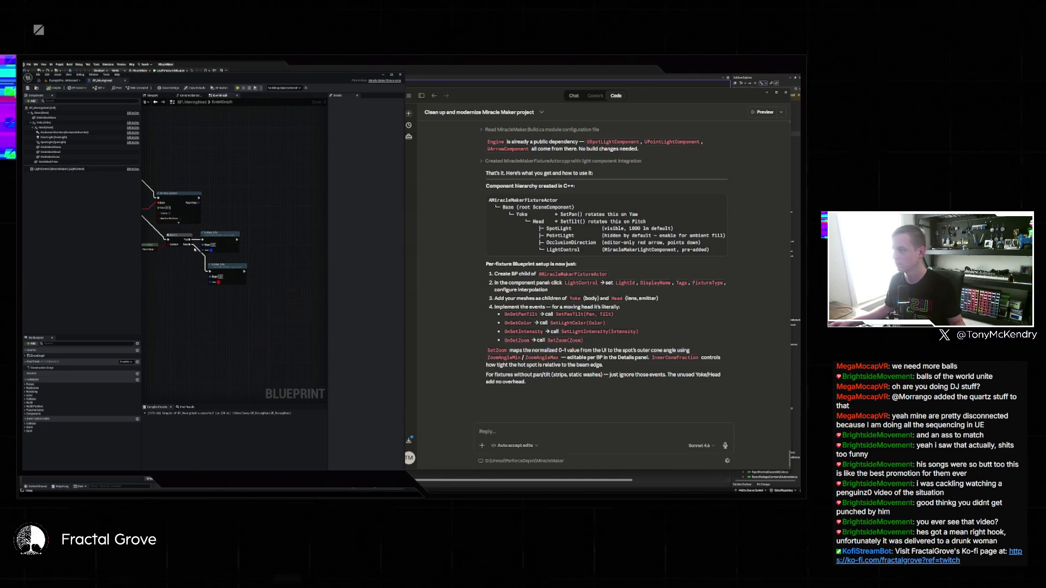
{"action": "left_click_drag", "start_coordinate": [177, 266], "coordinate": [220, 285]}
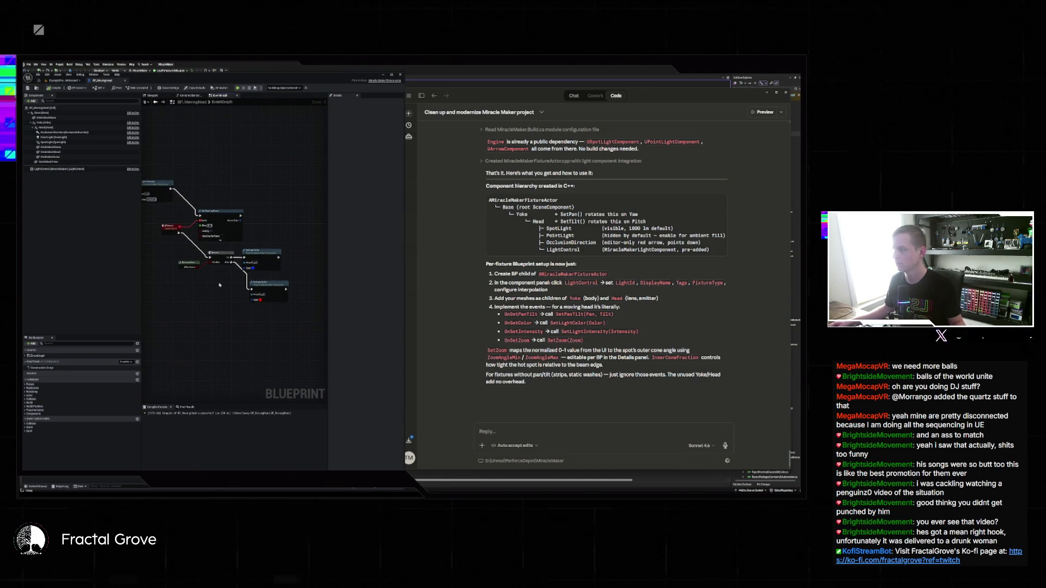
{"action": "right_click", "coordinate": [305, 276]}
{"action": "type", "text": "zoomangle"}
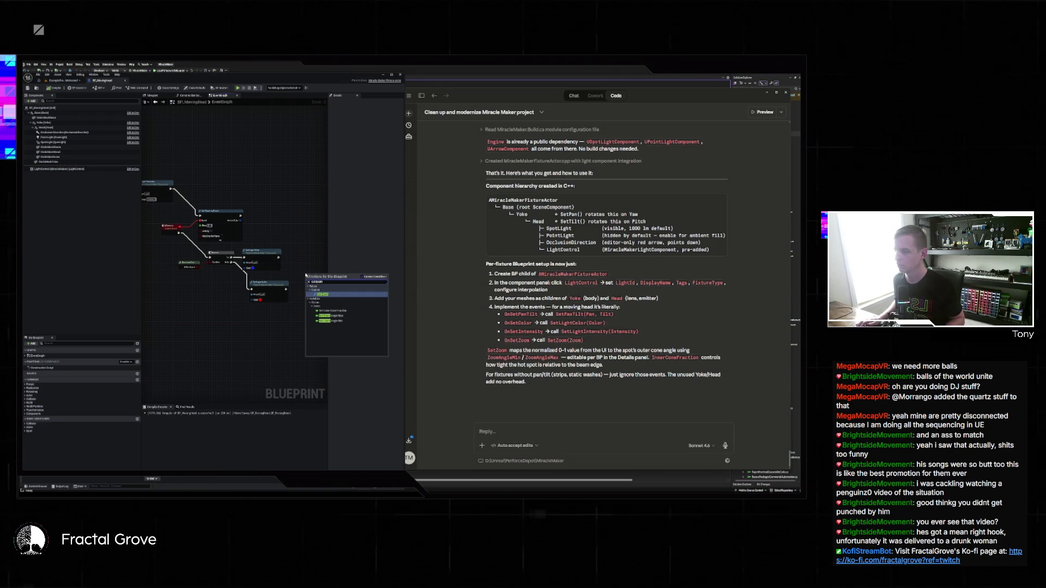
{"action": "key", "text": "Return"}
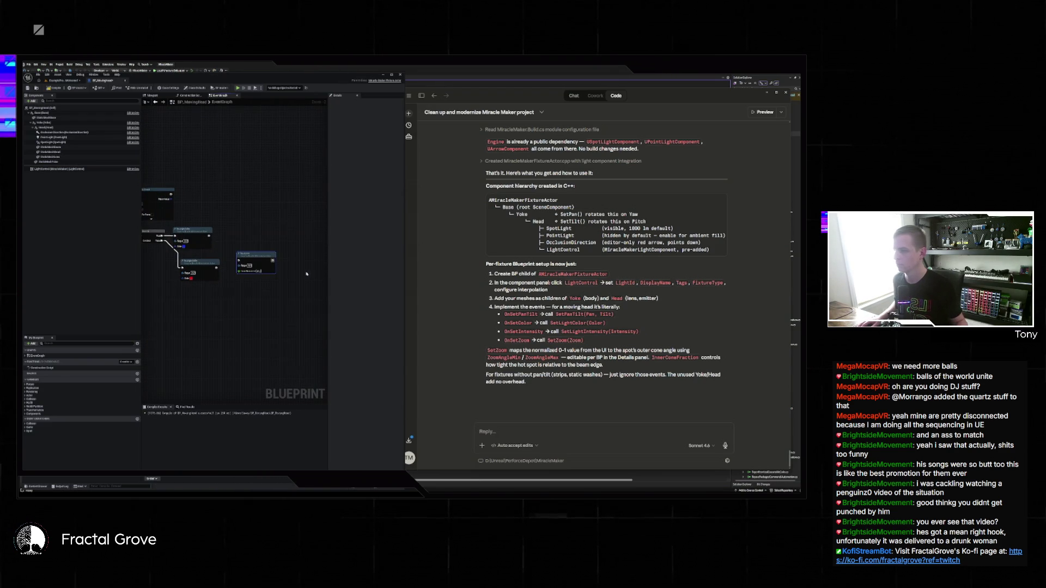
{"action": "left_click_drag", "start_coordinate": [238, 271], "coordinate": [226, 297]}
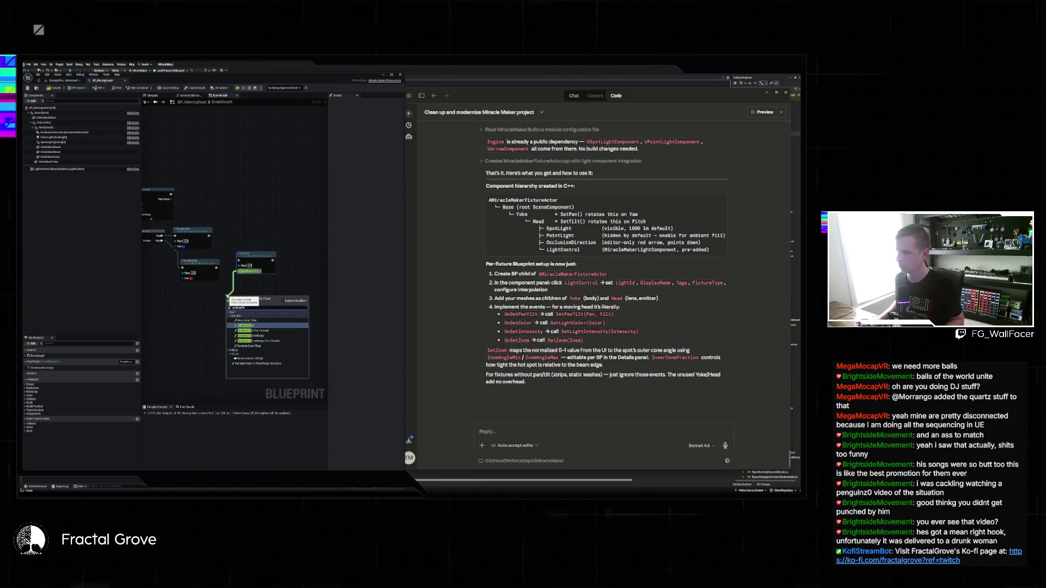
{"action": "key", "text": "Return"}
{"action": "left_click_drag", "start_coordinate": [210, 235], "coordinate": [238, 256]}
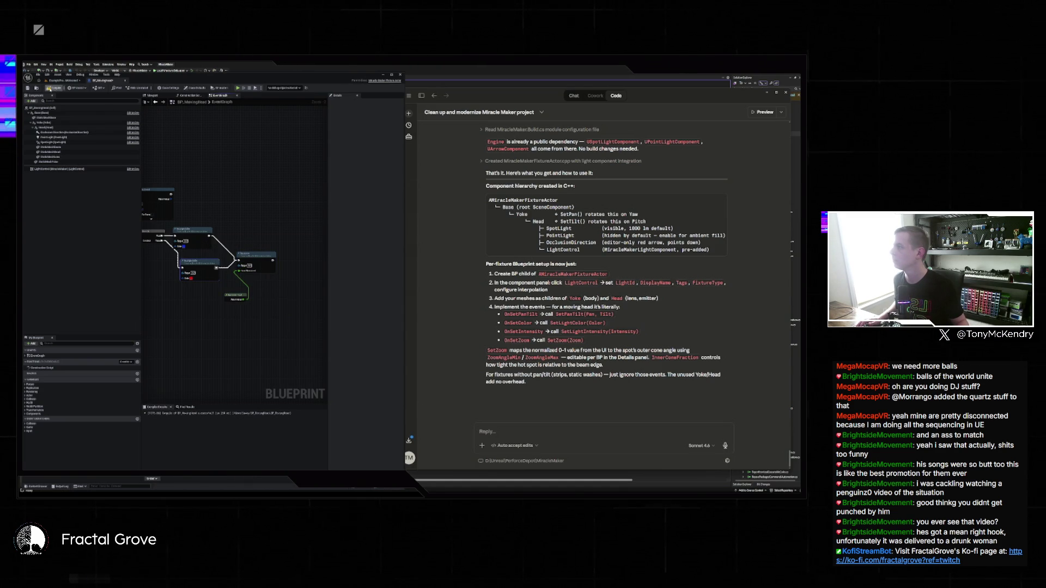
{"action": "left_click", "coordinate": [61, 80]}
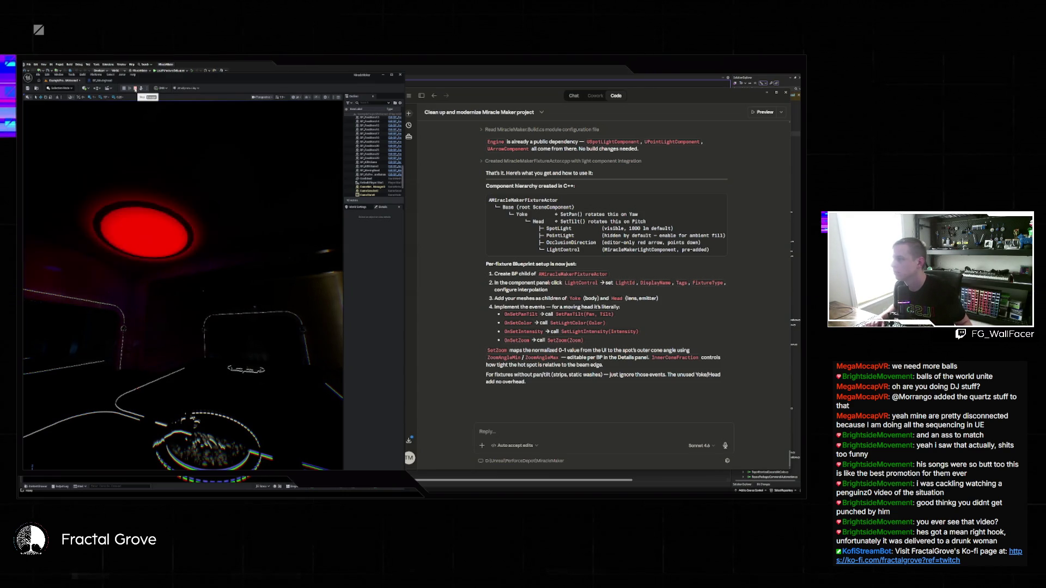
Step: Stop the play test and marquee-select a group of nodes in the BP_MovingHead event graph
{"action": "left_click", "coordinate": [135, 88]}
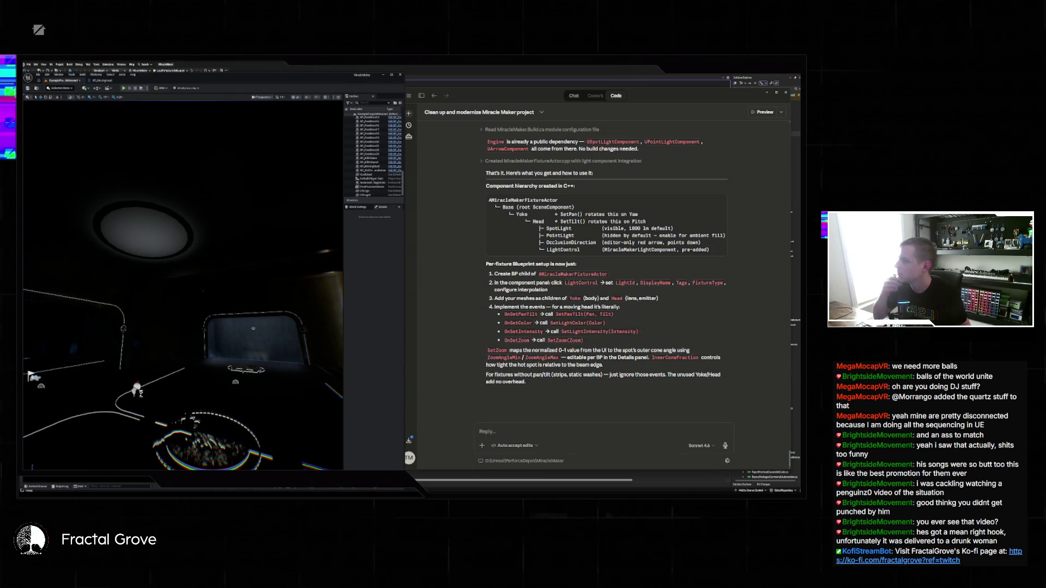
{"action": "left_click", "coordinate": [113, 81]}
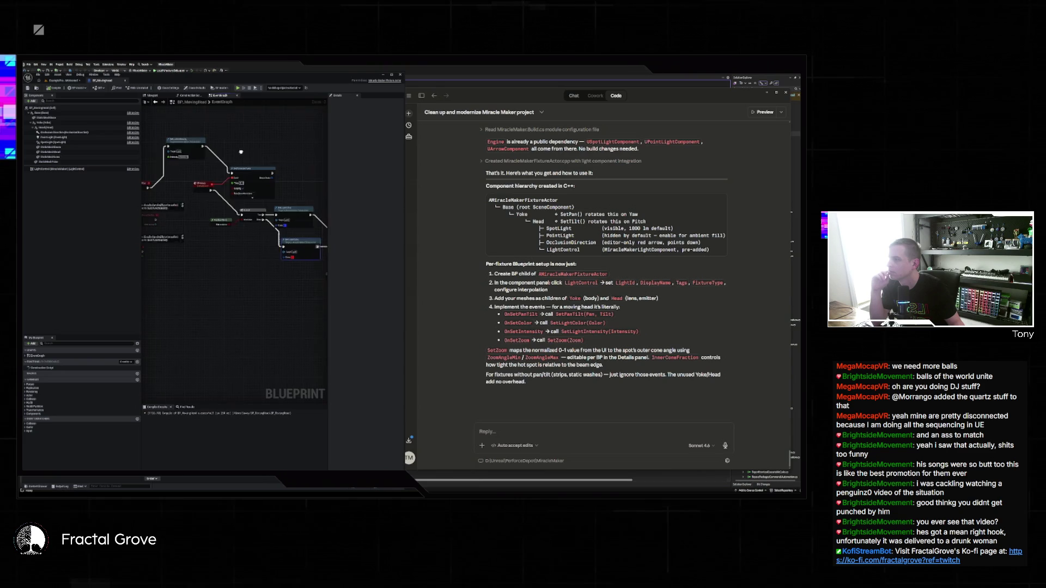
{"action": "scroll", "coordinate": [287, 184], "scroll_direction": "down", "scroll_amount": 3}
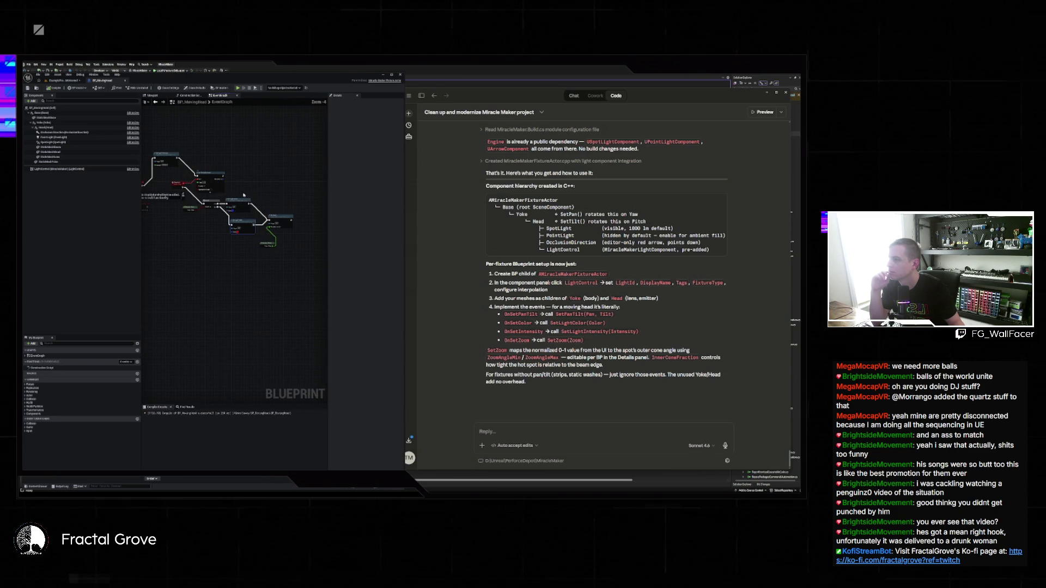
{"action": "left_click", "coordinate": [293, 256]}
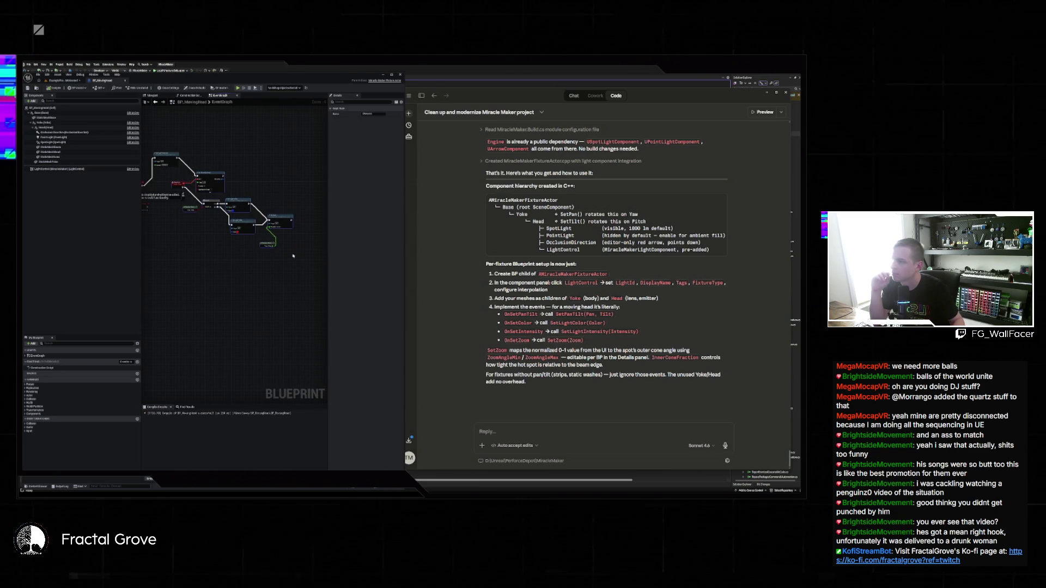
{"action": "scroll", "coordinate": [293, 255], "scroll_direction": "up", "scroll_amount": 2}
{"action": "left_click_drag", "start_coordinate": [243, 191], "coordinate": [268, 222]}
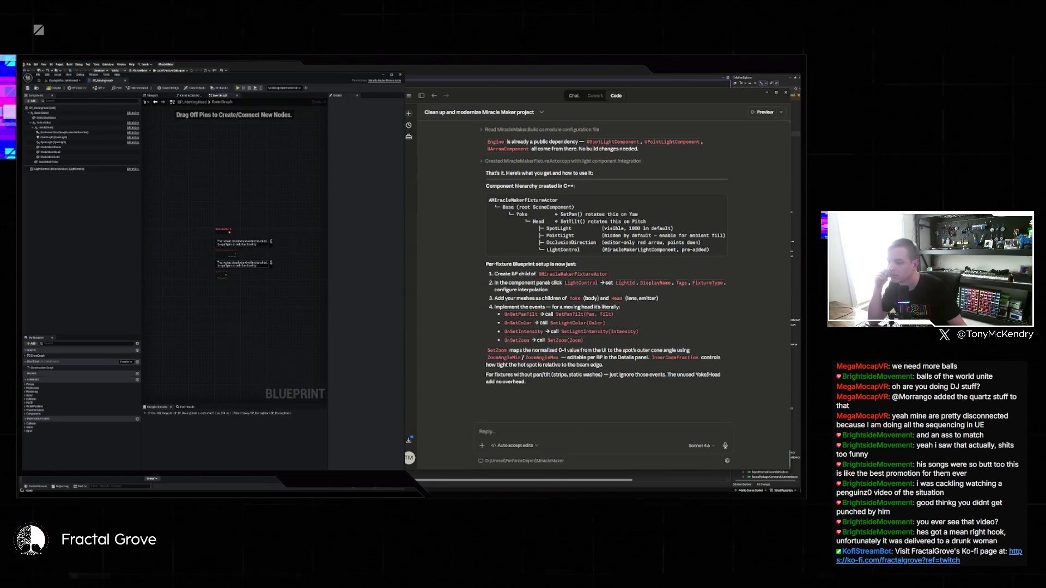
Step: In the older BP_MovingHead window, change Editor Preferences Application Scale from 2.0 to 1
{"action": "mouse_move", "coordinate": [497, 493]}
{"action": "left_click", "coordinate": [539, 479]}
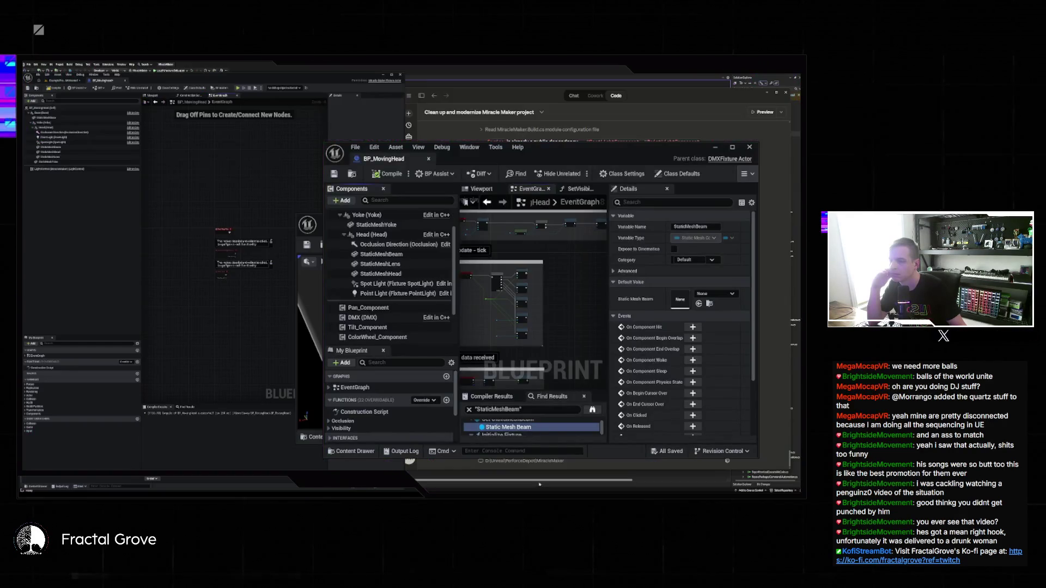
{"action": "left_click", "coordinate": [374, 147]}
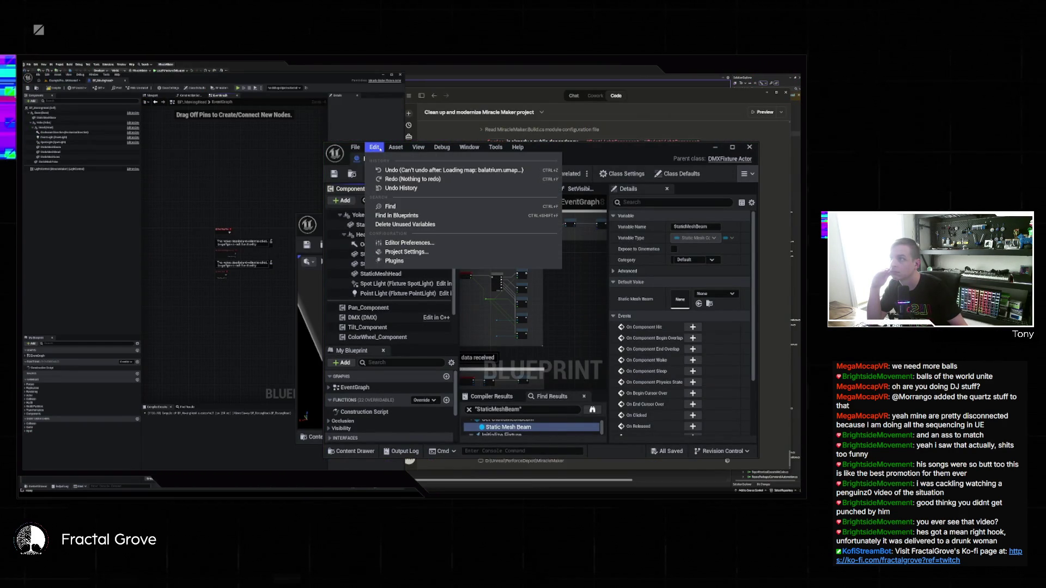
{"action": "left_click", "coordinate": [405, 243]}
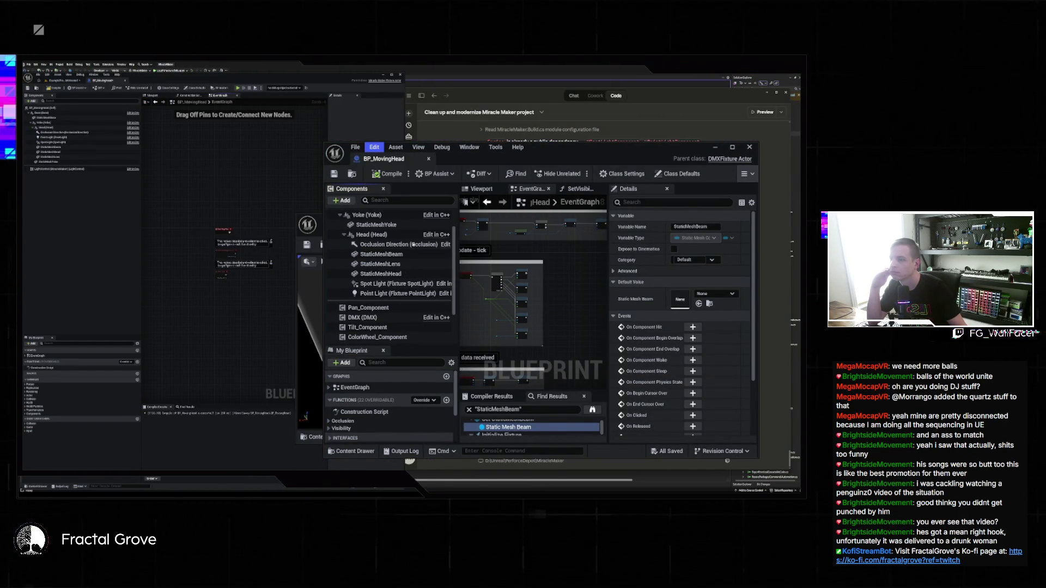
{"action": "left_click", "coordinate": [467, 262]}
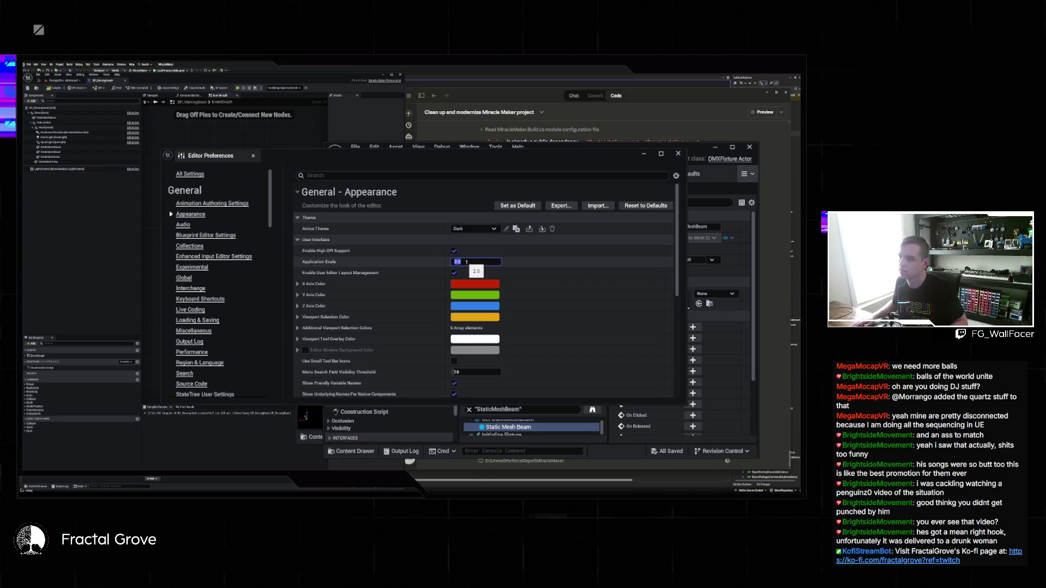
{"action": "type", "text": "1"}
{"action": "key", "text": "Return"}
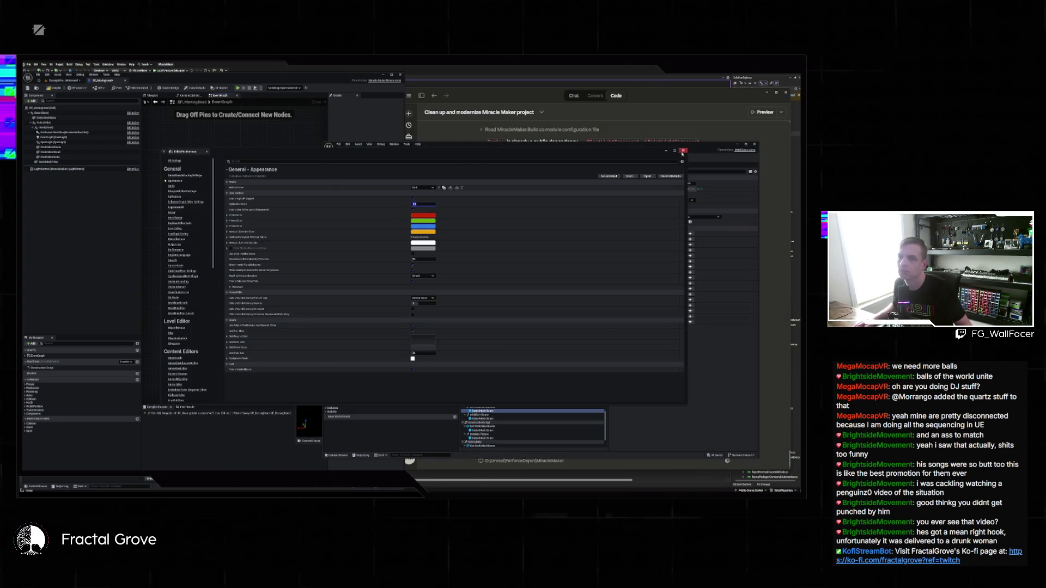
{"action": "left_click", "coordinate": [683, 152]}
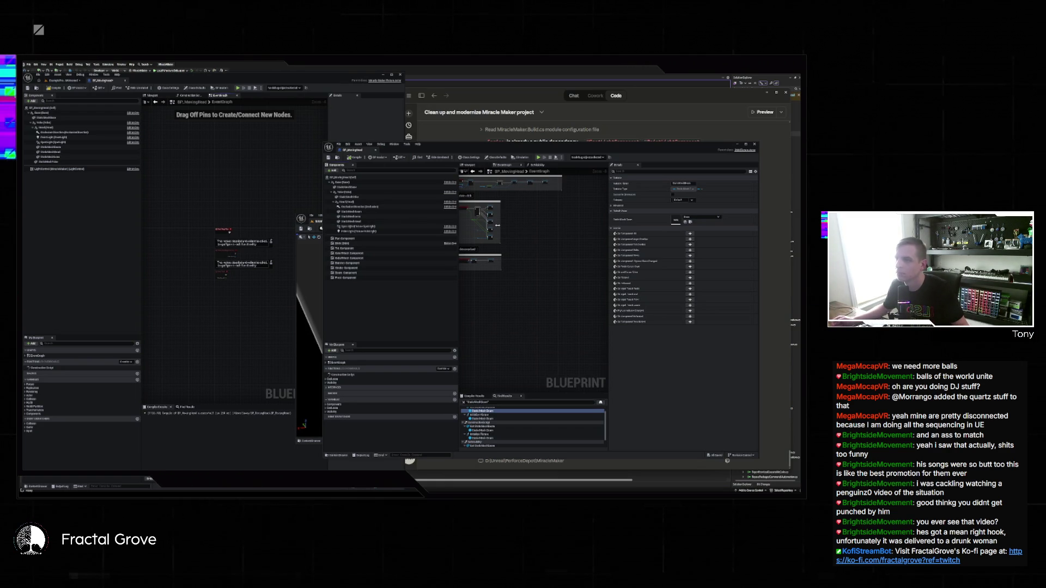
Step: Open the SetVisibility function graph, widening it to show its Branch and OR/NOT nodes
{"action": "scroll", "coordinate": [518, 236], "scroll_direction": "up", "scroll_amount": 5}
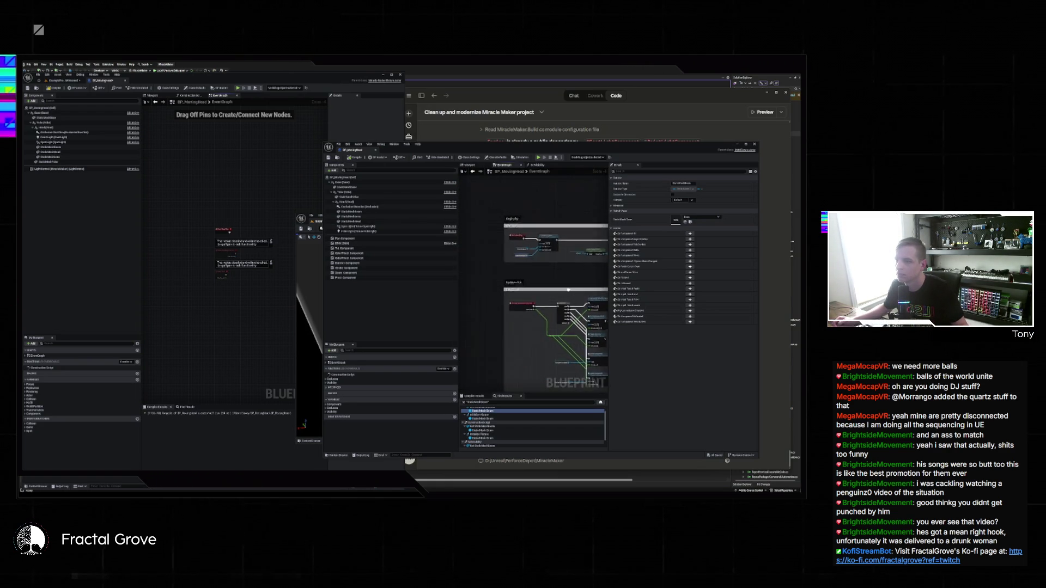
{"action": "left_click_drag", "start_coordinate": [564, 272], "coordinate": [460, 292]}
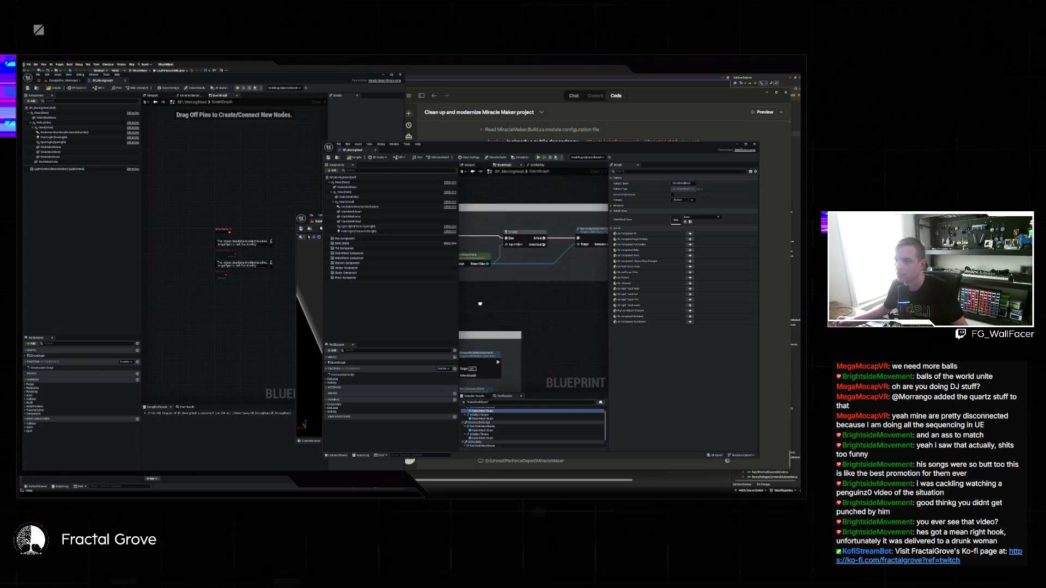
{"action": "scroll", "coordinate": [551, 315], "scroll_direction": "down", "scroll_amount": 3}
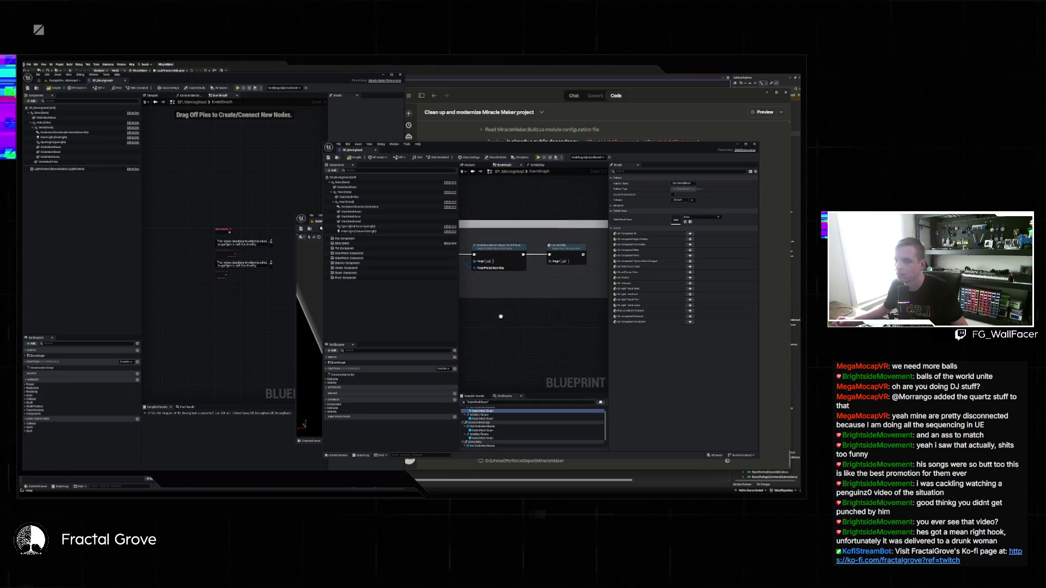
{"action": "double_click", "coordinate": [569, 253]}
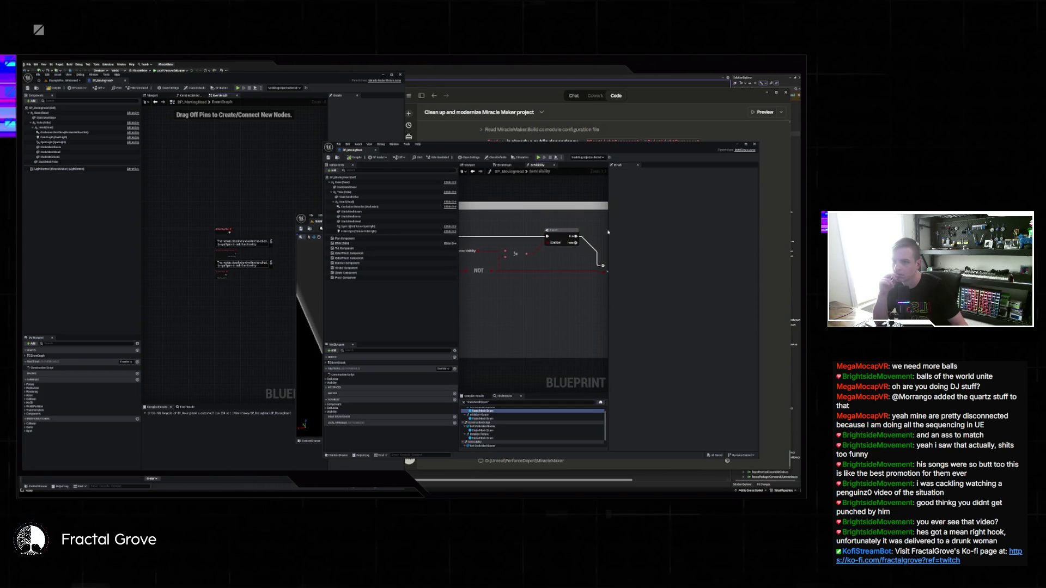
{"action": "left_click_drag", "start_coordinate": [607, 232], "coordinate": [692, 232]}
{"action": "left_click_drag", "start_coordinate": [514, 285], "coordinate": [557, 283]}
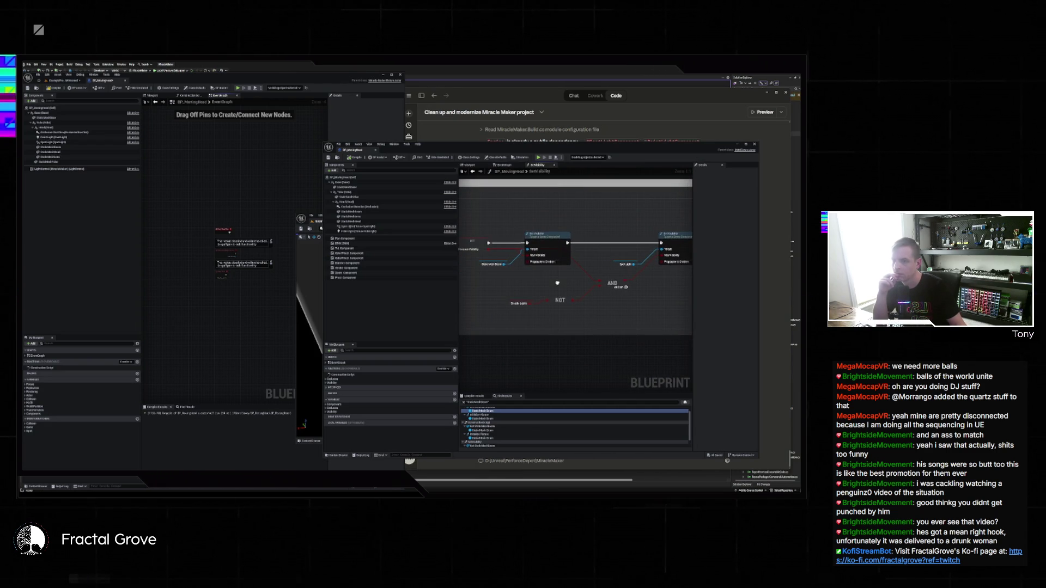
{"action": "left_click_drag", "start_coordinate": [556, 283], "coordinate": [648, 294]}
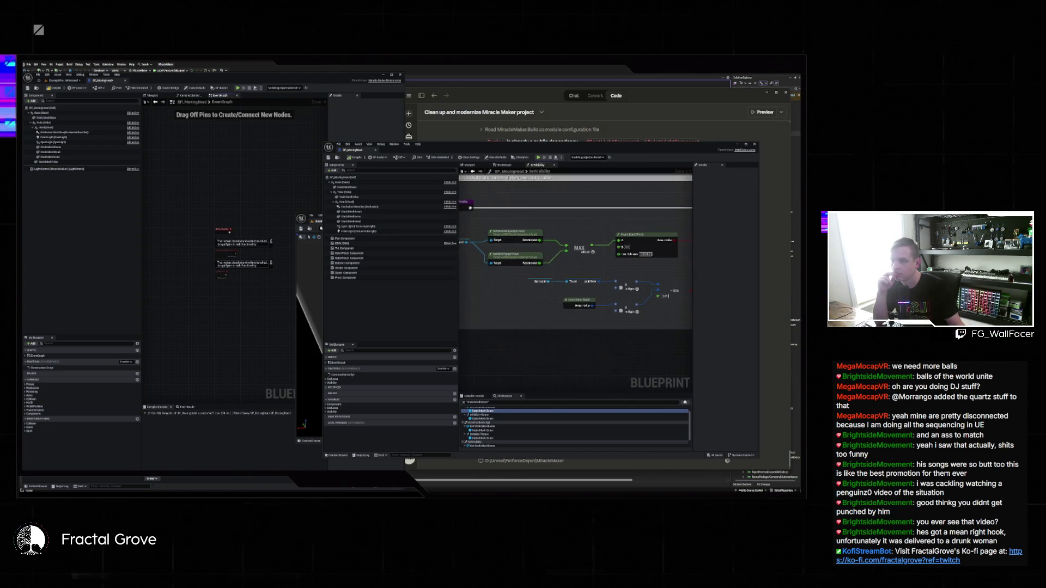
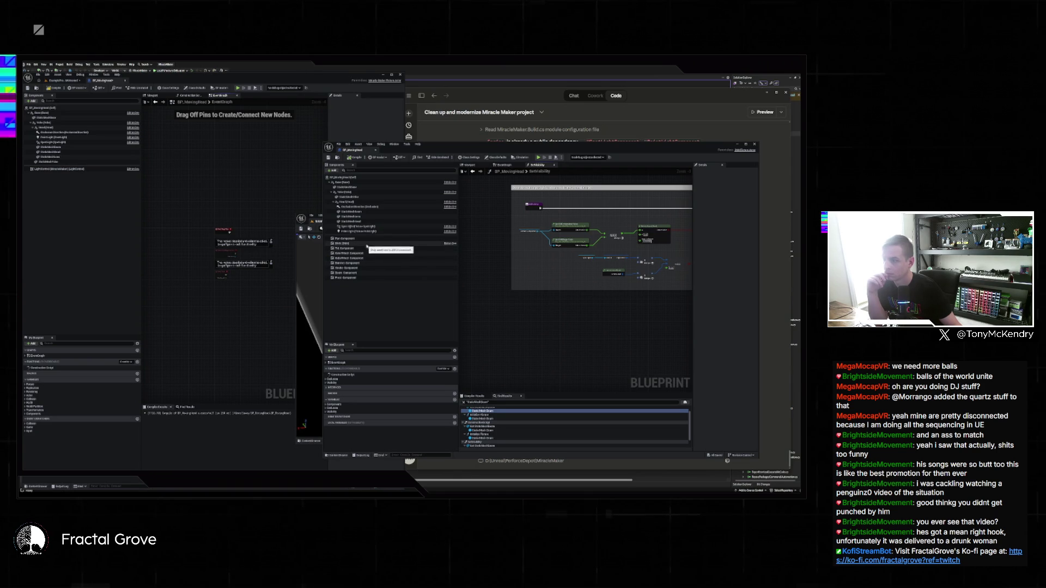
Step: Step through the Begin Play, Construction Script and SetVisibility search matches, then select the StaticMesh component
{"action": "double_click", "coordinate": [490, 418]}
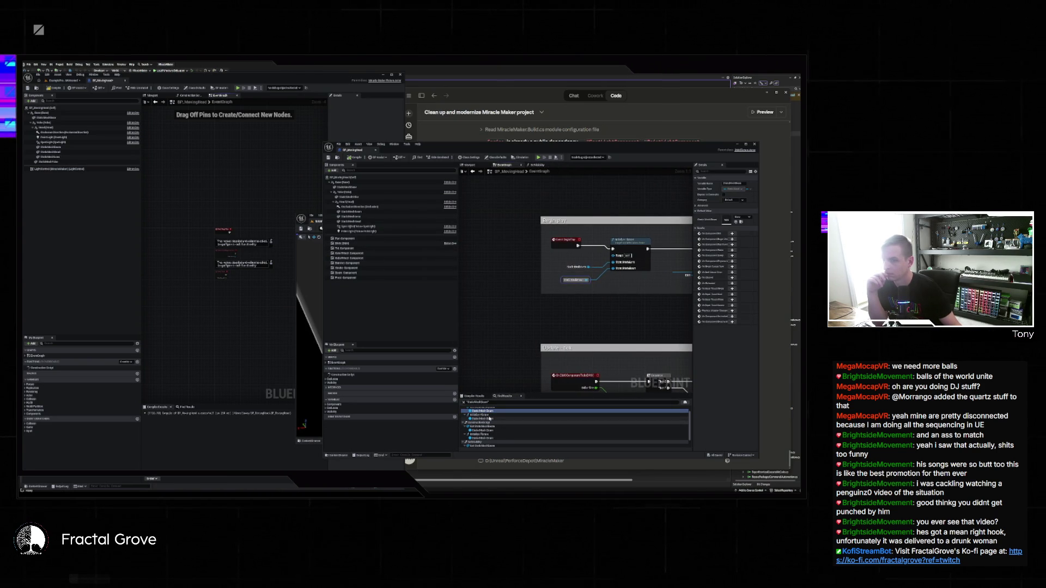
{"action": "double_click", "coordinate": [490, 419]}
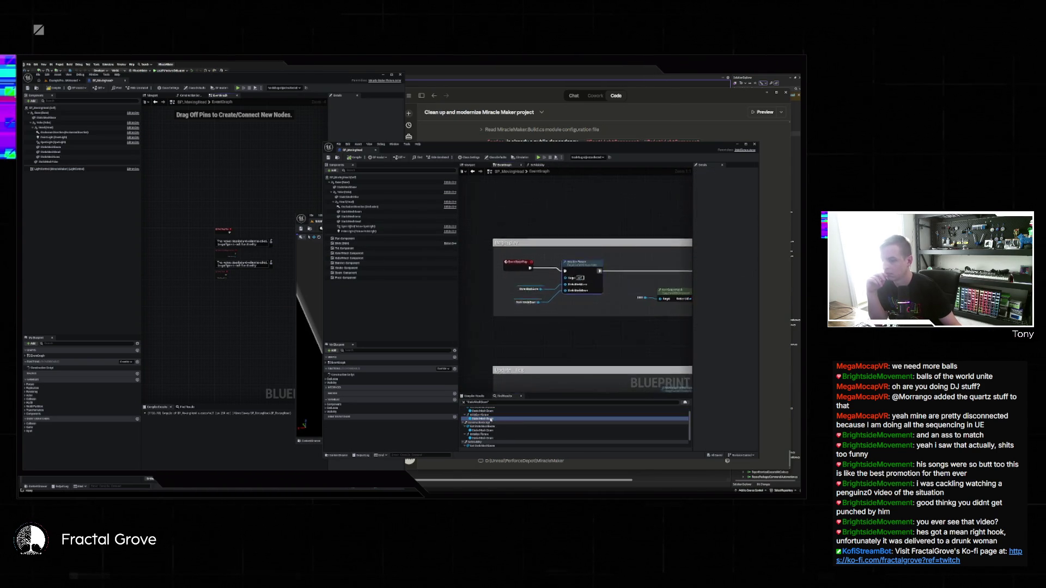
{"action": "double_click", "coordinate": [493, 431]}
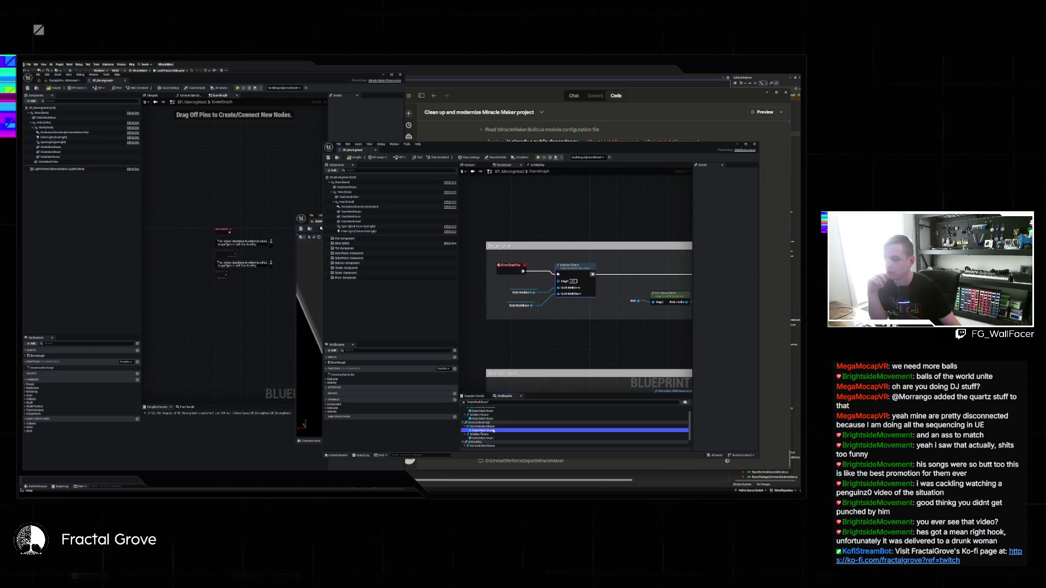
{"action": "scroll", "coordinate": [494, 430], "scroll_direction": "down", "scroll_amount": 1}
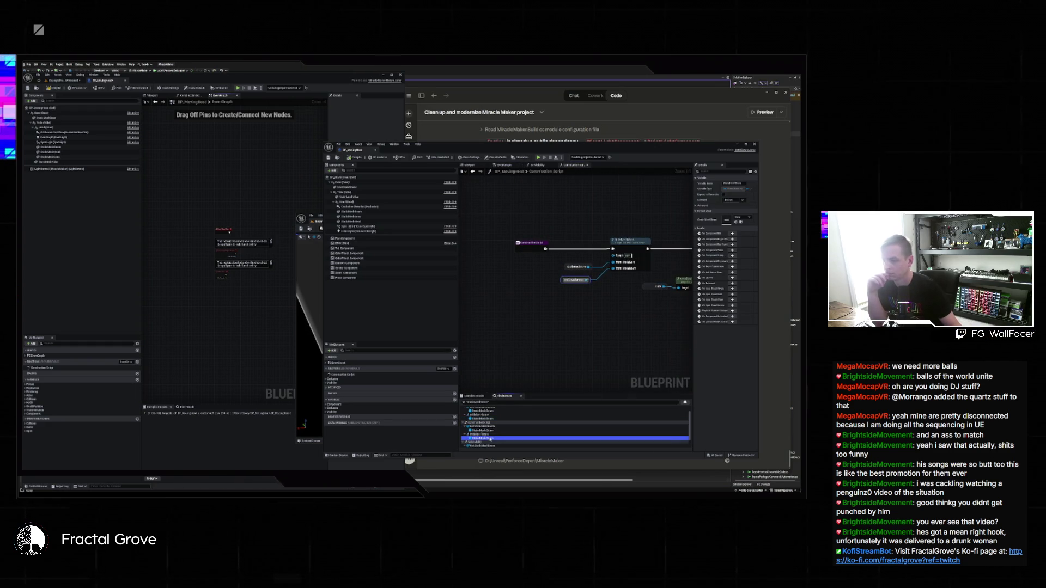
{"action": "double_click", "coordinate": [496, 427]}
{"action": "double_click", "coordinate": [494, 438]}
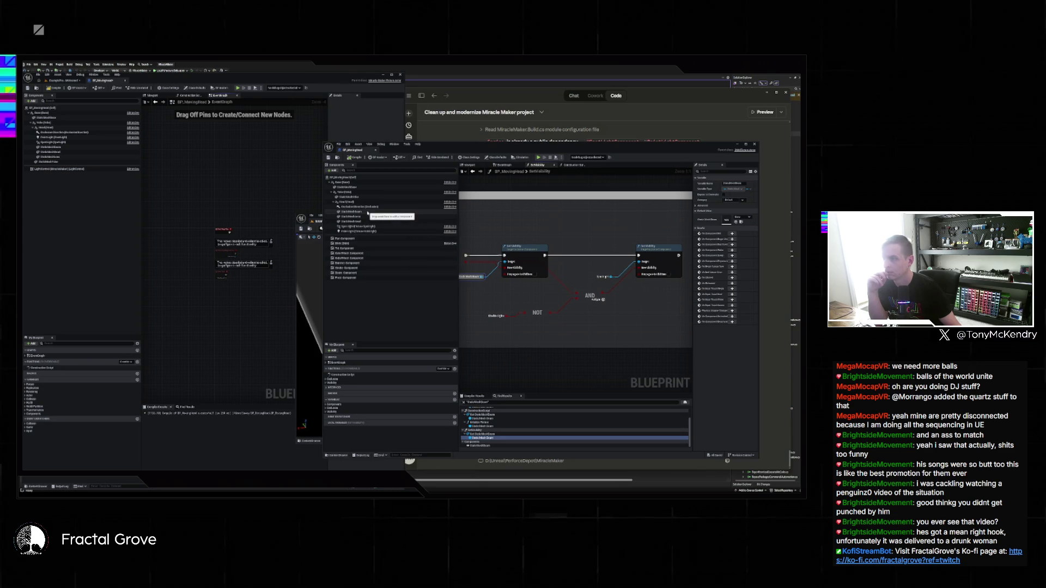
{"action": "left_click", "coordinate": [408, 212]}
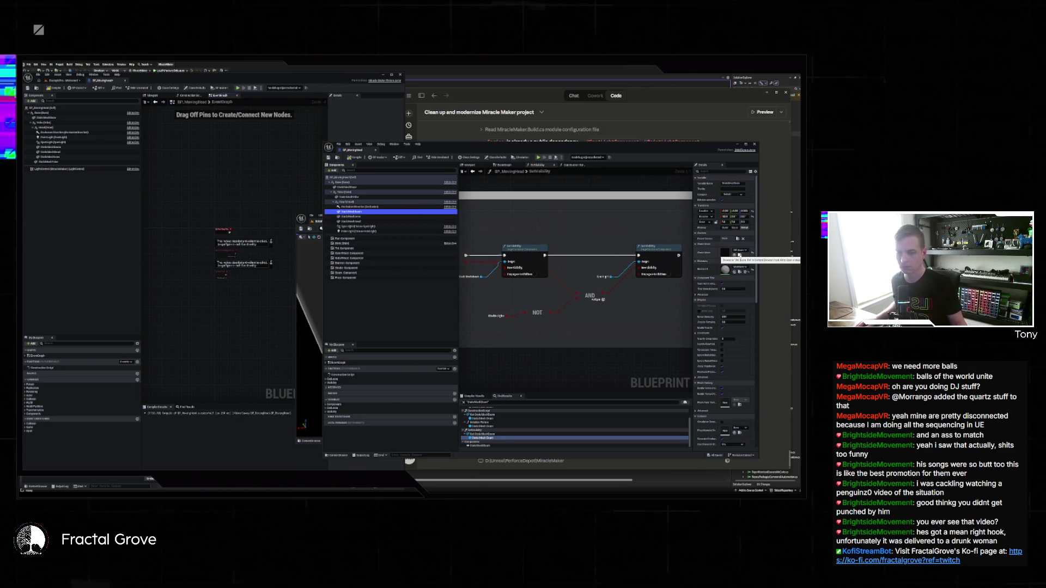
Step: Browse to the component's mesh asset, open it in the Static Mesh editor and change the view mode
{"action": "left_click", "coordinate": [740, 254]}
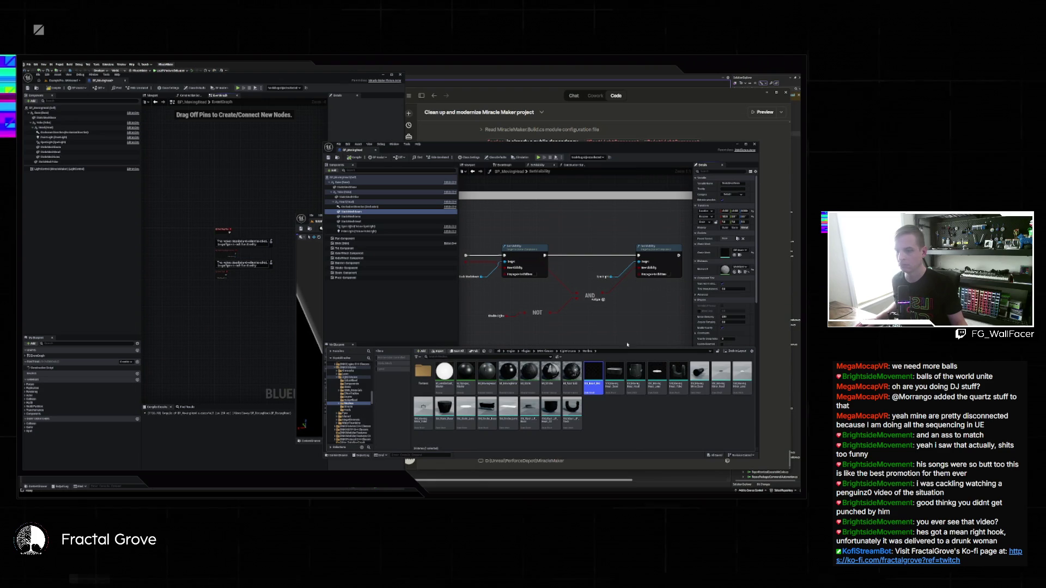
{"action": "double_click", "coordinate": [619, 368]}
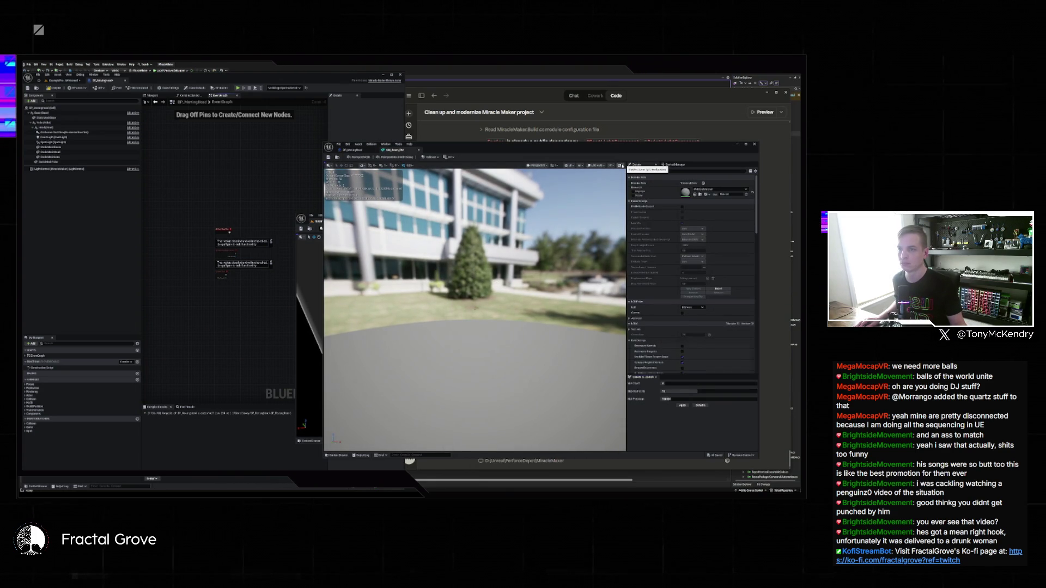
{"action": "left_click", "coordinate": [620, 166]}
{"action": "left_click", "coordinate": [648, 184]}
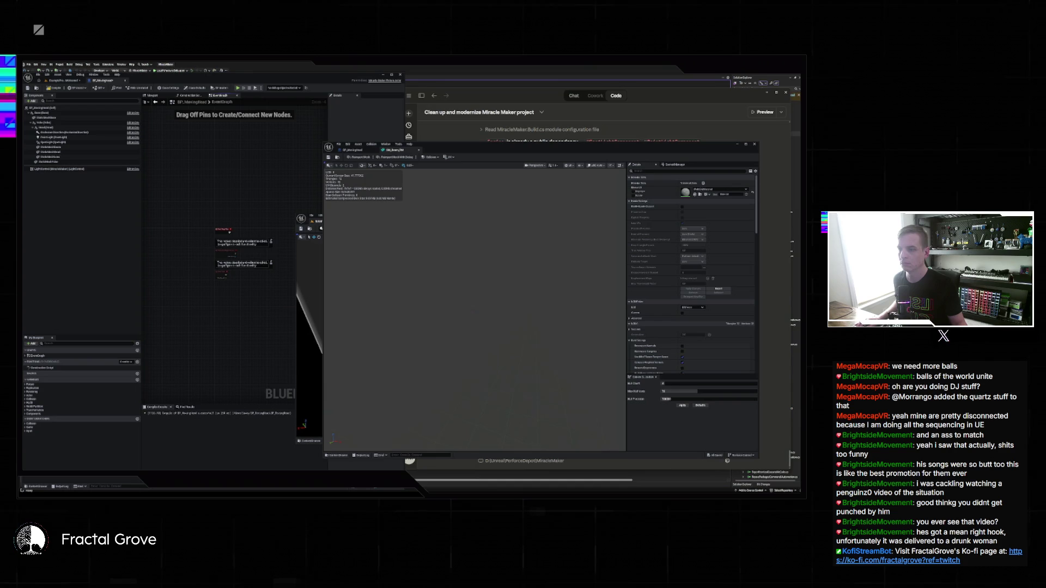
Step: Orbit the mesh preview until the grid floor shows, then return to the BP_MovingHead graph
{"action": "left_click_drag", "start_coordinate": [487, 307], "coordinate": [507, 305]}
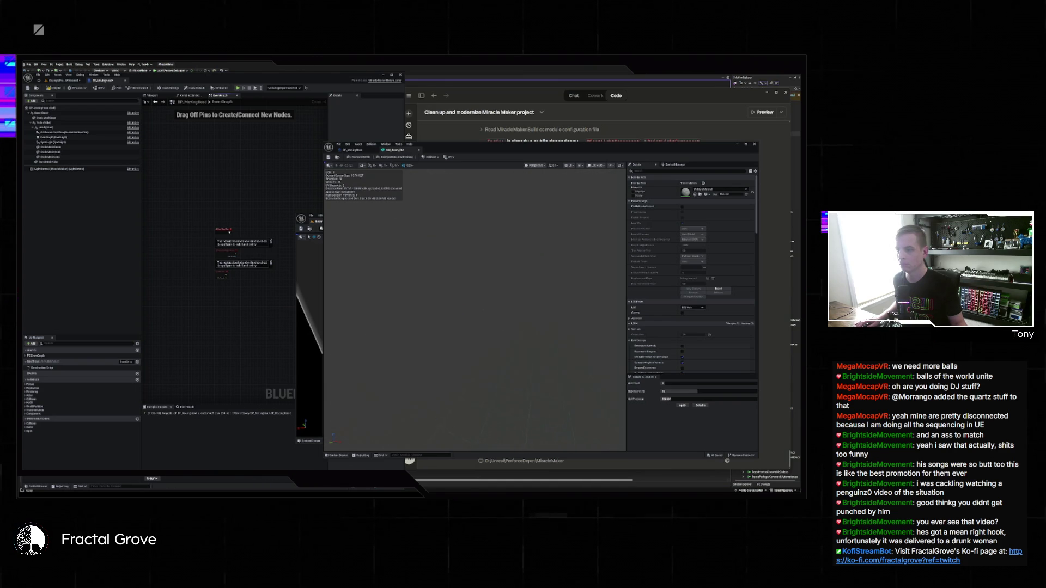
{"action": "mouse_move", "coordinate": [506, 305]}
{"action": "left_mouse_down"}
{"action": "mouse_move", "coordinate": [457, 318]}
{"action": "mouse_move", "coordinate": [480, 309]}
{"action": "left_mouse_up"}
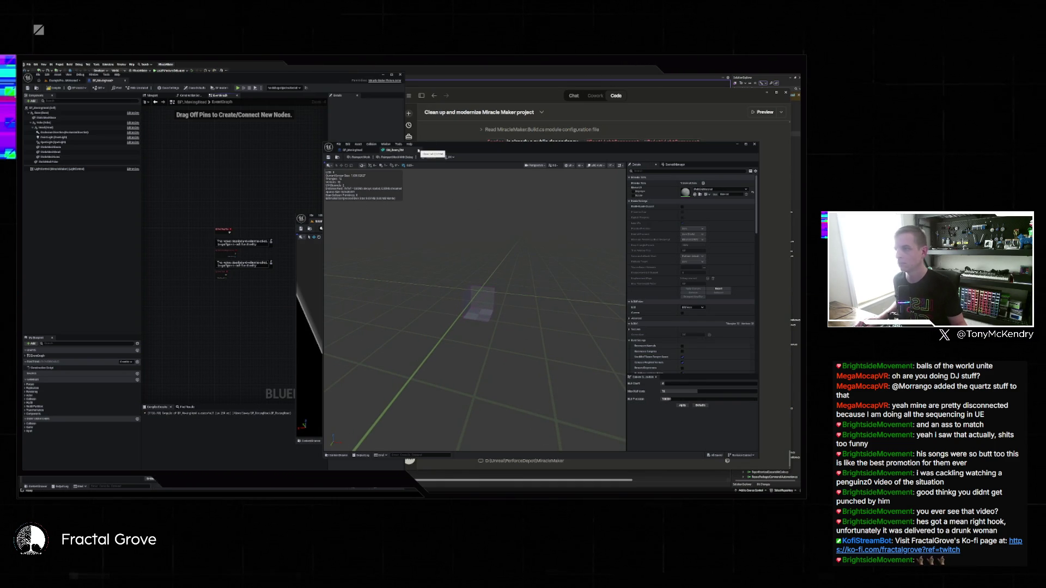
{"action": "left_click", "coordinate": [353, 150]}
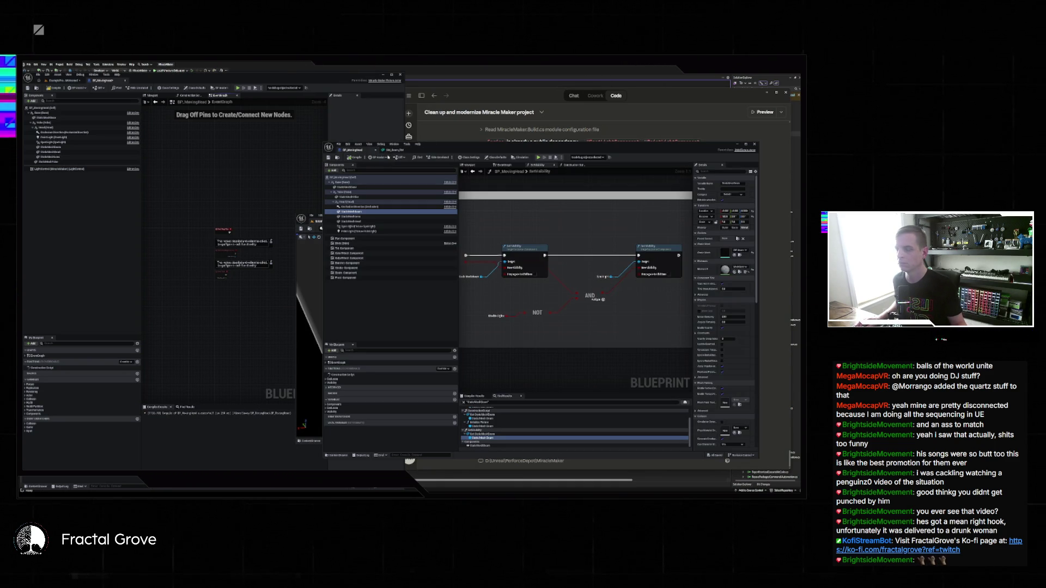
Step: Inspect the Zoom Component and StaticMeshBeam component settings in the moving-head blueprint
{"action": "scroll", "coordinate": [564, 273], "scroll_direction": "down", "scroll_amount": 2}
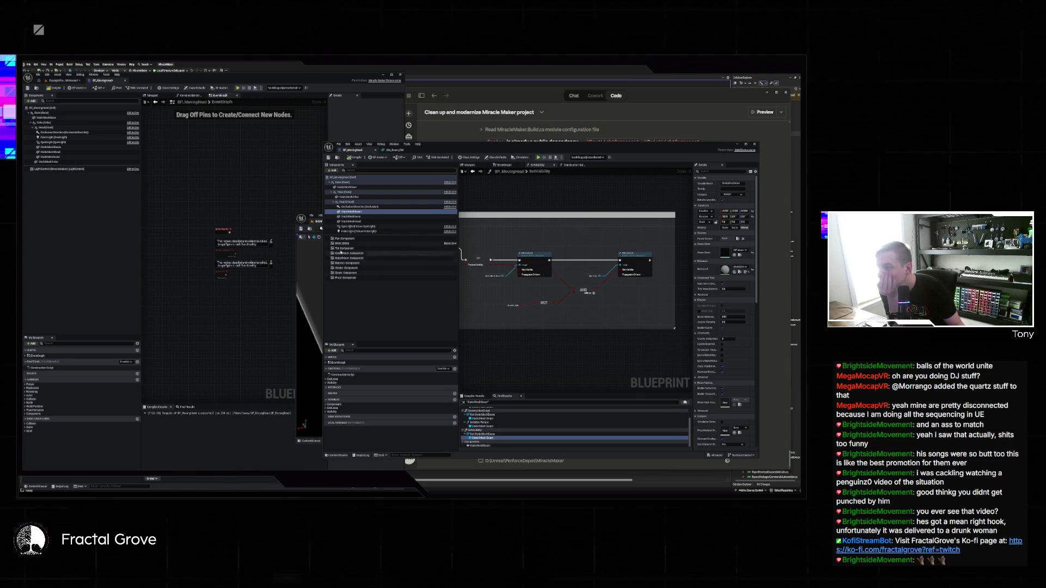
{"action": "left_click", "coordinate": [354, 273]}
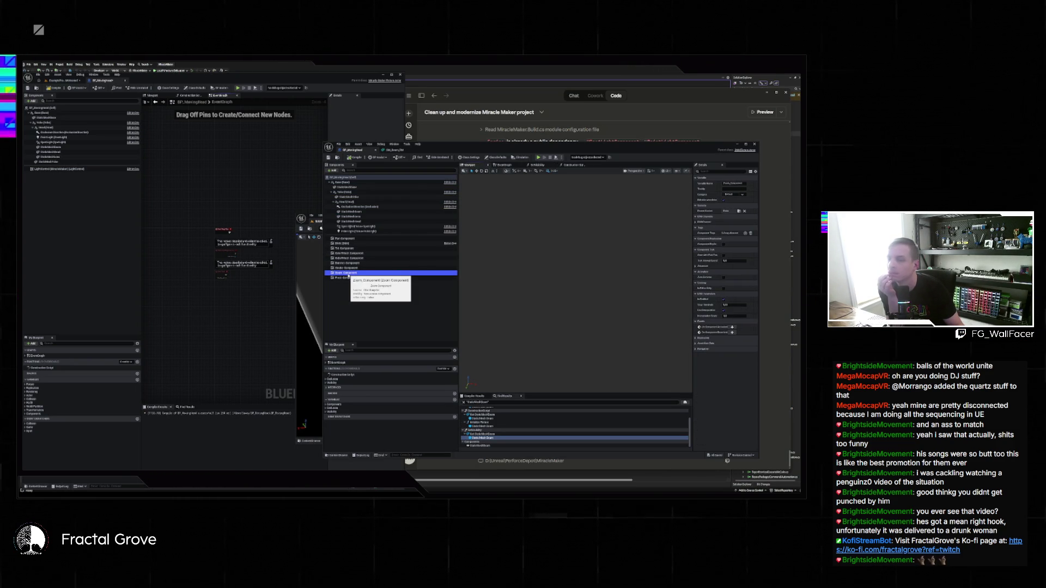
{"action": "left_click", "coordinate": [355, 212]}
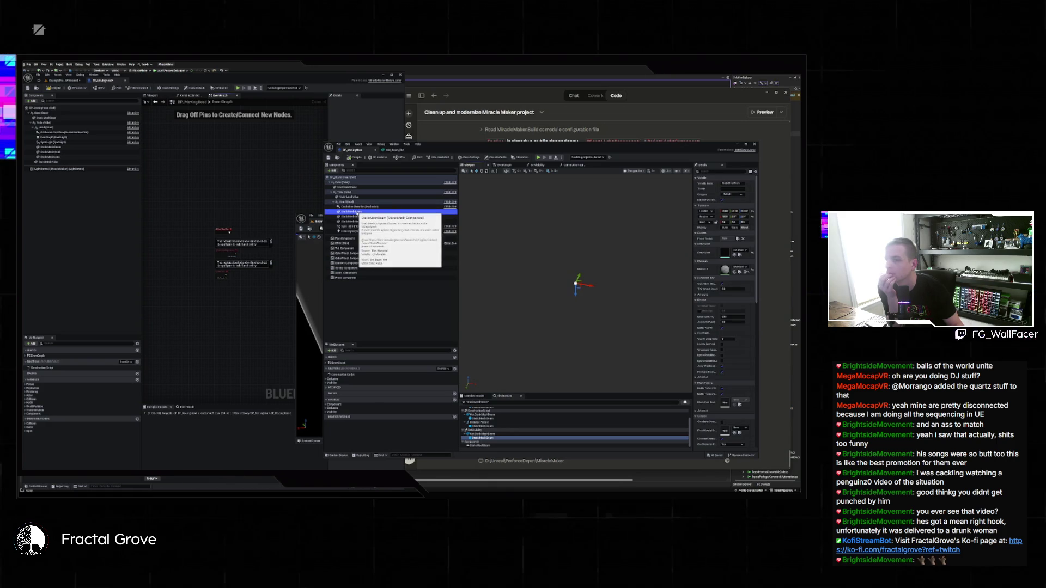
Step: Review the Event Graph's Begin Play node chain, panning and zooming across it
{"action": "left_click", "coordinate": [506, 165]}
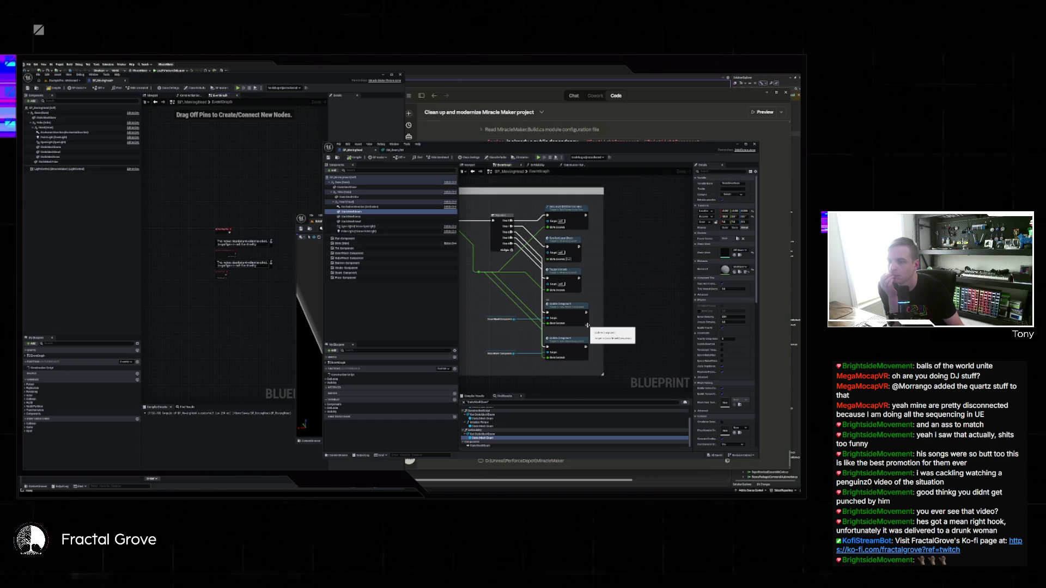
{"action": "left_click", "coordinate": [574, 344]}
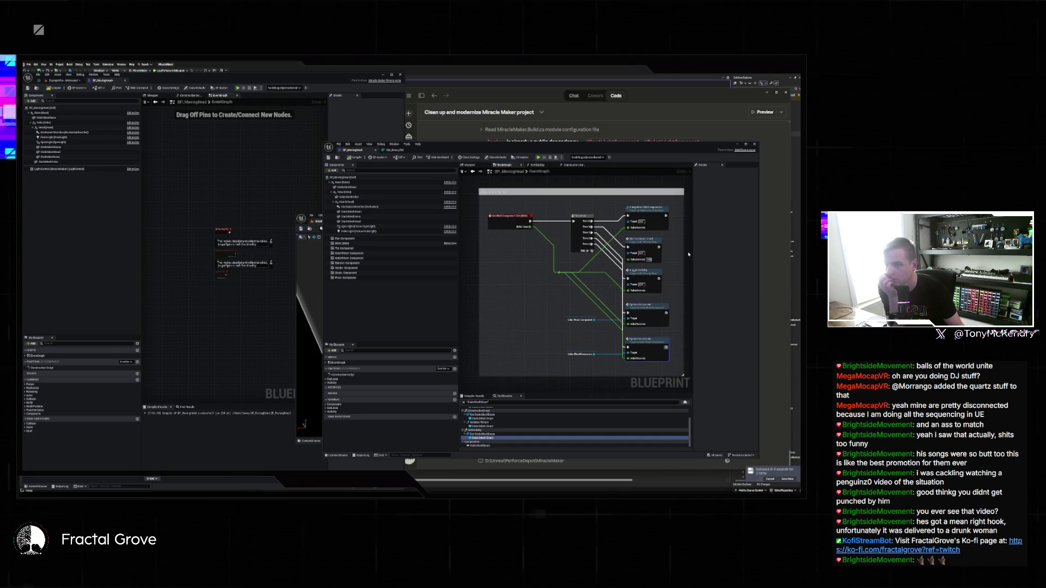
{"action": "scroll", "coordinate": [567, 267], "scroll_direction": "down", "scroll_amount": 3}
{"action": "left_click_drag", "start_coordinate": [547, 296], "coordinate": [566, 238]}
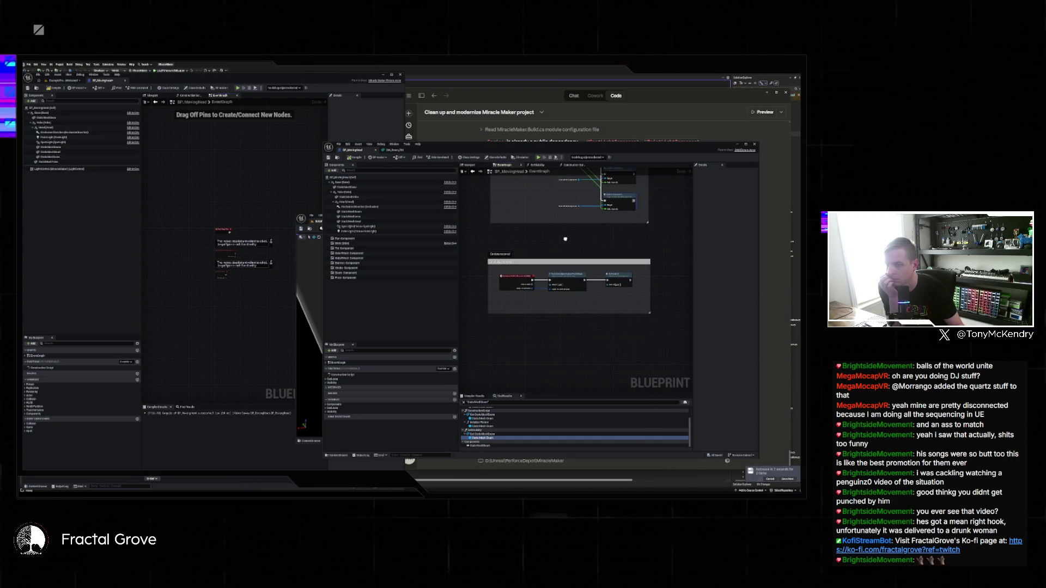
{"action": "scroll", "coordinate": [565, 240], "scroll_direction": "up", "scroll_amount": 3}
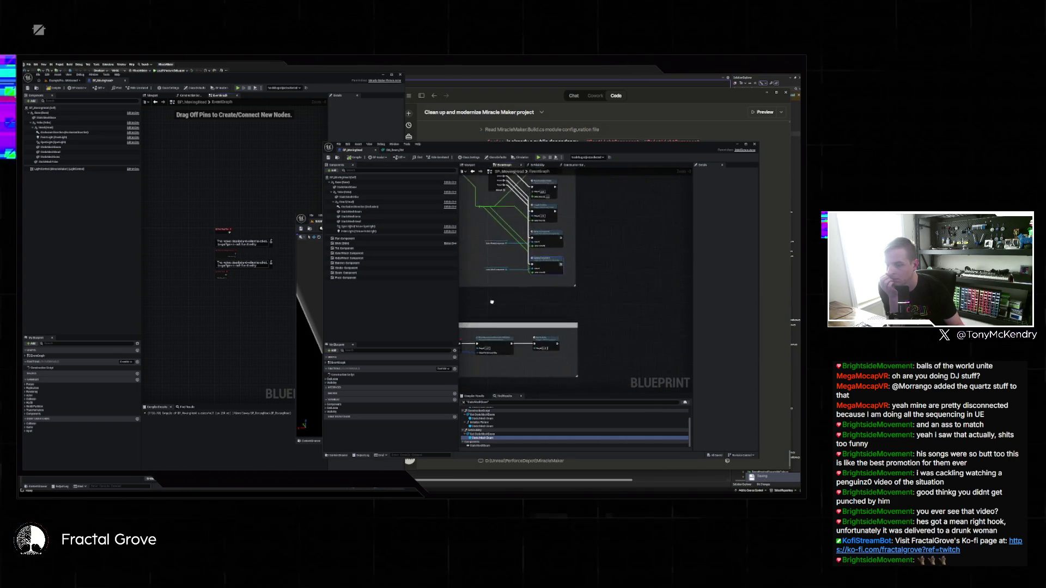
{"action": "scroll", "coordinate": [549, 271], "scroll_direction": "down", "scroll_amount": 3}
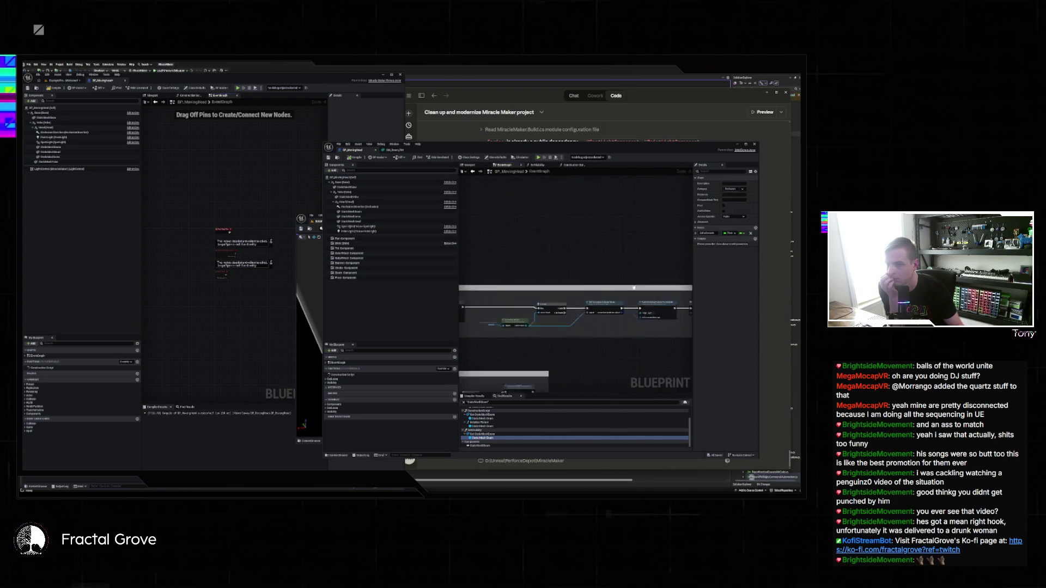
{"action": "scroll", "coordinate": [539, 270], "scroll_direction": "up", "scroll_amount": 2}
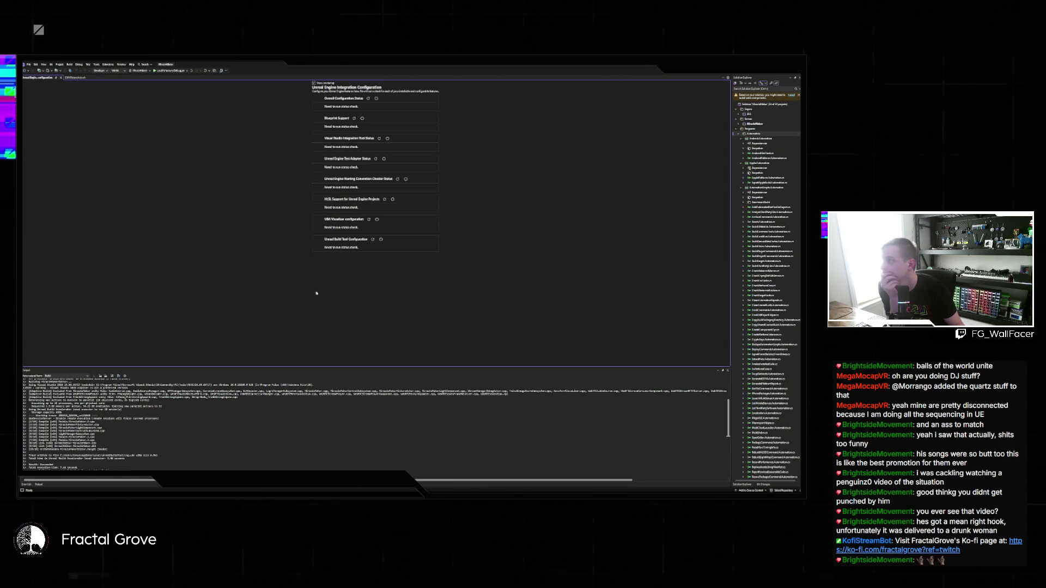
Step: Open EMRFixtureActor.h in Visual Studio and search it, stepping to the next match
{"action": "left_click", "coordinate": [77, 78]}
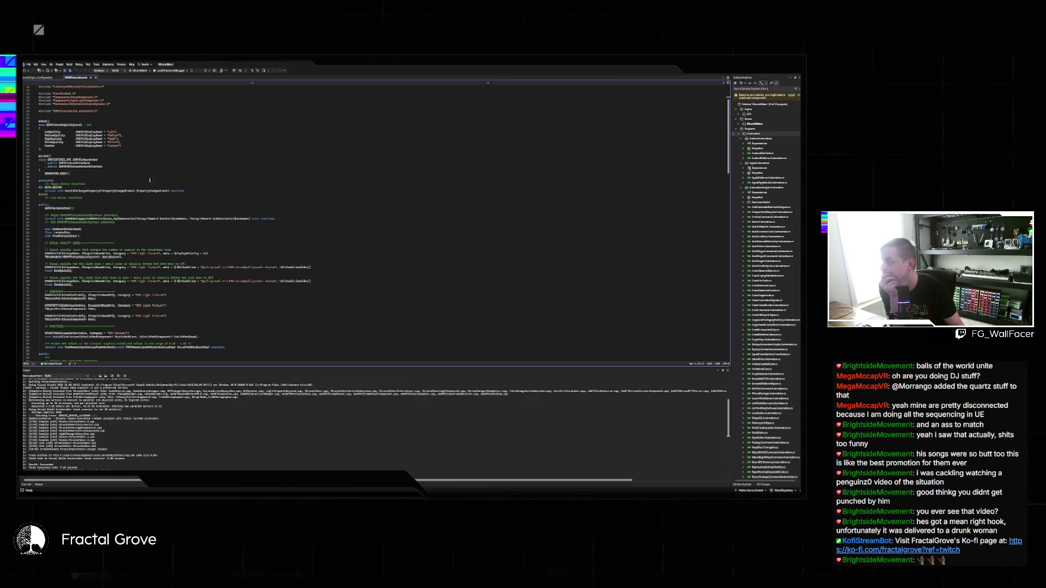
{"action": "key", "text": "ctrl+f"}
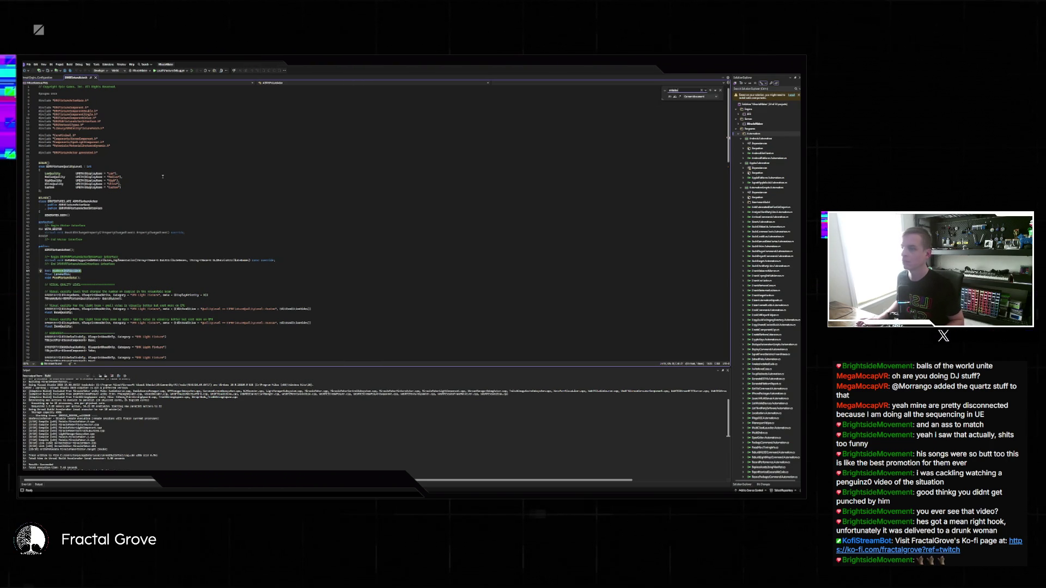
{"action": "key", "text": "Return"}
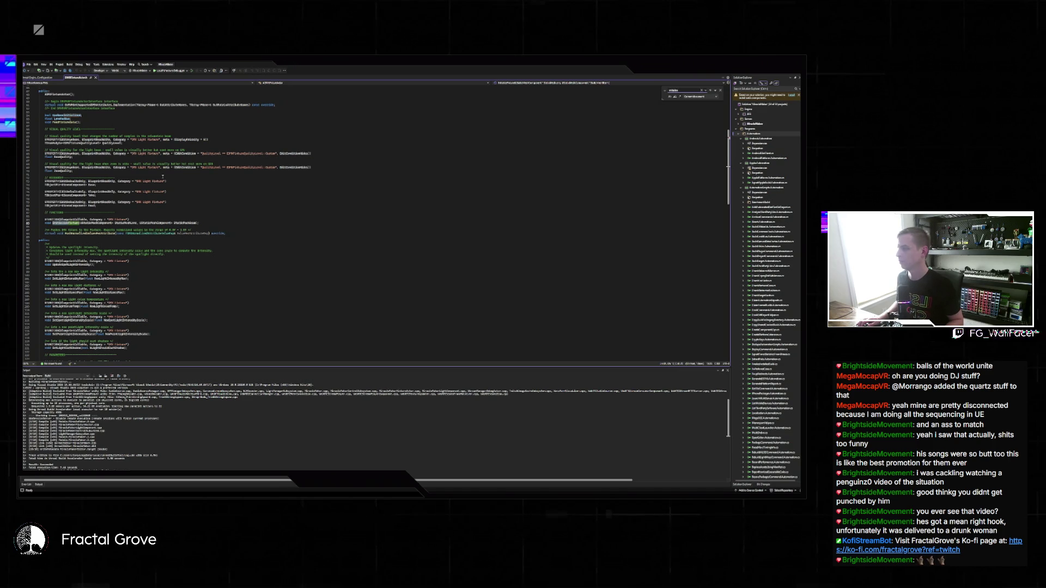
Step: Search the header for boxBaseMaterial, glancing at the Unreal blueprint before returning to the code
{"action": "key", "text": "ctrl+f"}
{"action": "type", "text": "box"}
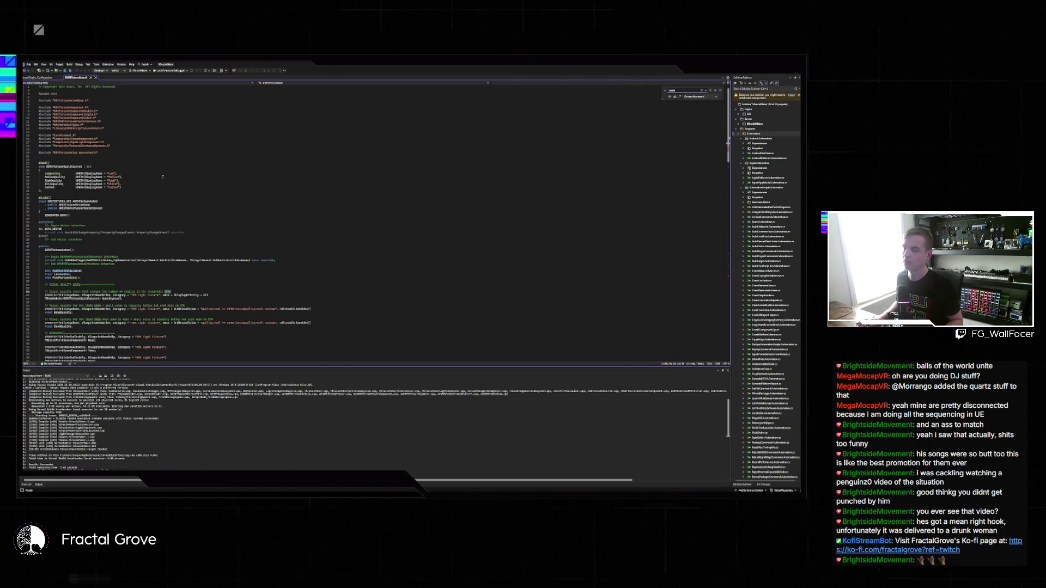
{"action": "type", "text": "BaseMaterial"}
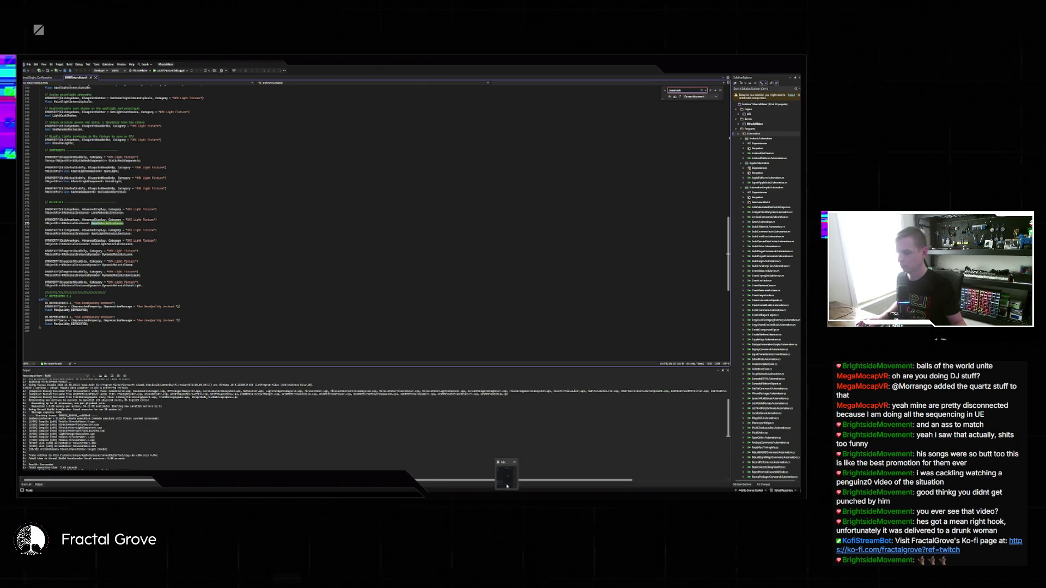
{"action": "left_click", "coordinate": [507, 487]}
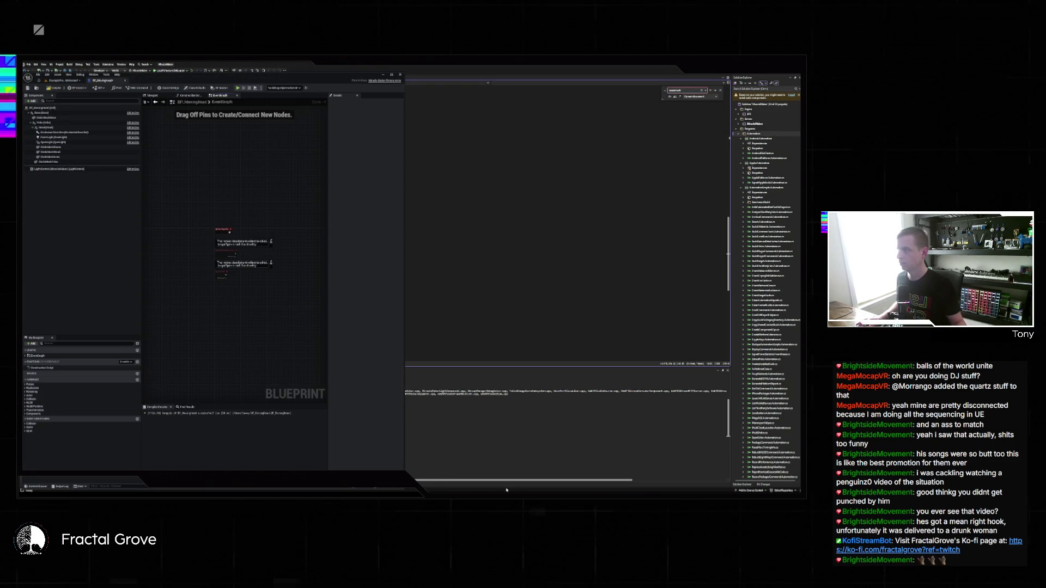
{"action": "left_click", "coordinate": [688, 91]}
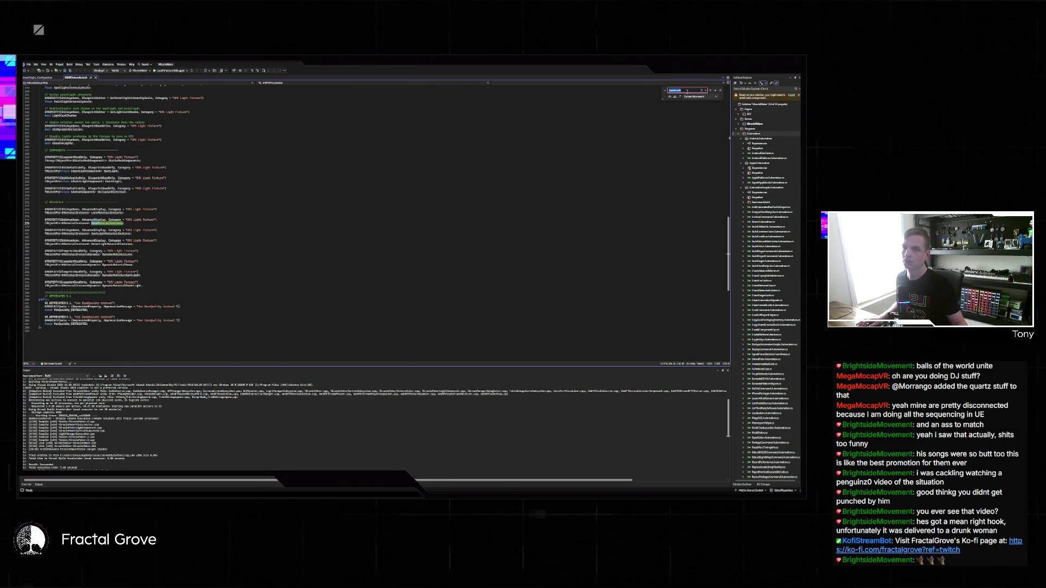
Step: Search the fixture actor source for 'staticmesh' and dismiss the text-not-found message
{"action": "type", "text": "staticmesh"}
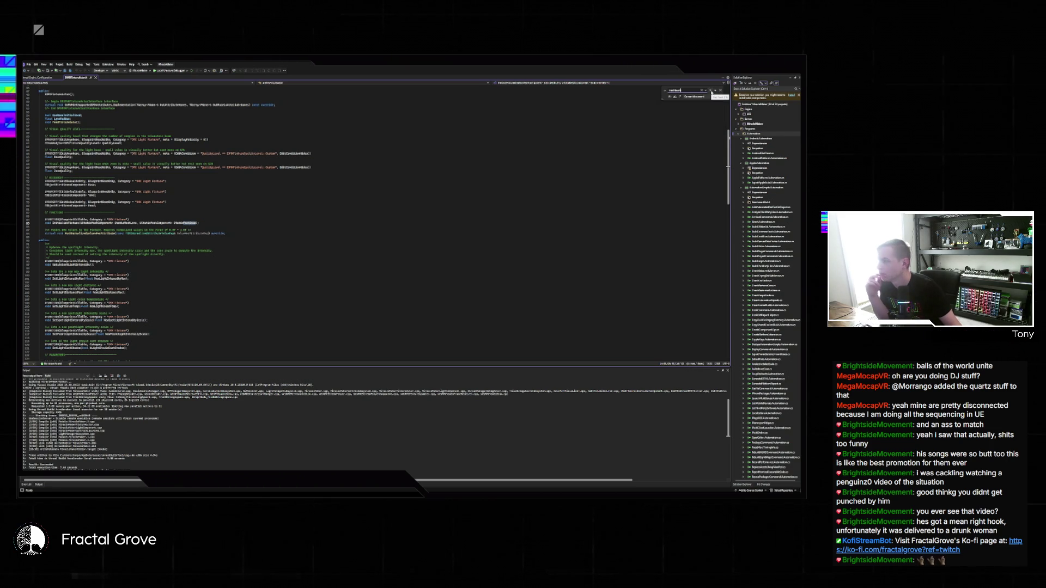
{"action": "left_click", "coordinate": [711, 91]}
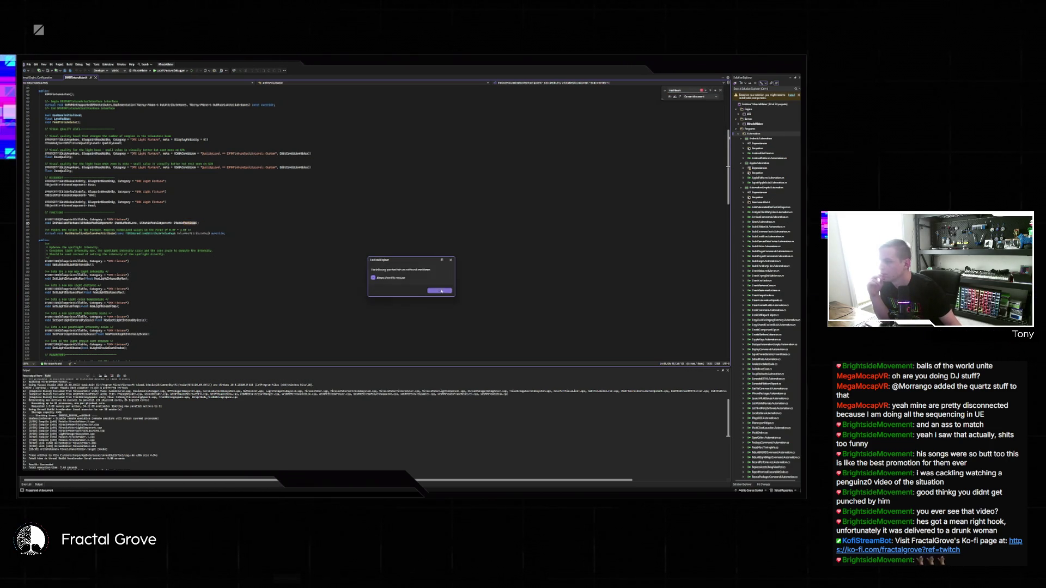
{"action": "left_click", "coordinate": [439, 291]}
{"action": "key", "text": "Return"}
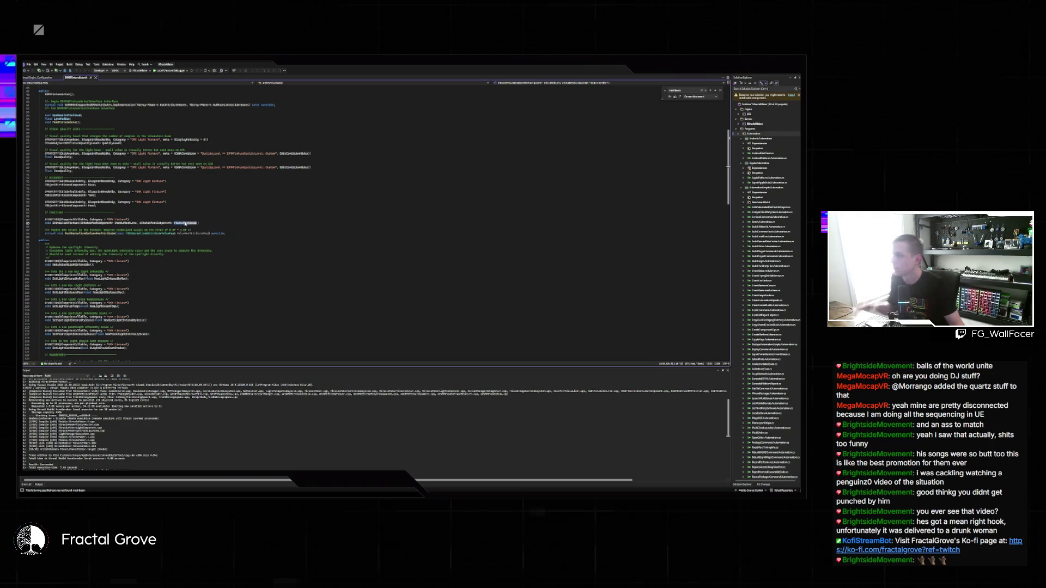
Step: Search onward for StaticMeshComp and select the identifier on line 80
{"action": "key", "text": "ctrl+f"}
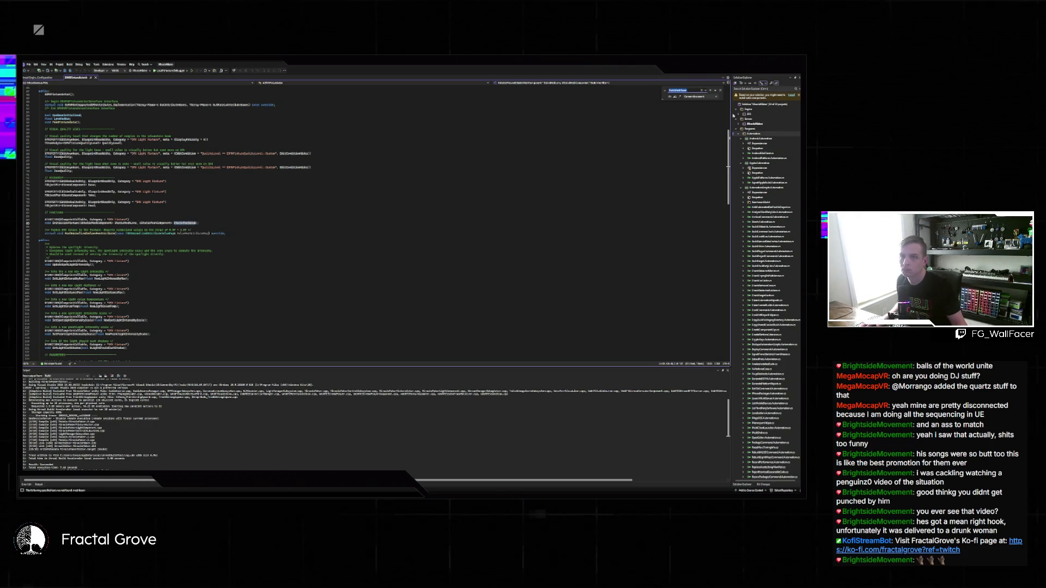
{"action": "key", "text": "Return"}
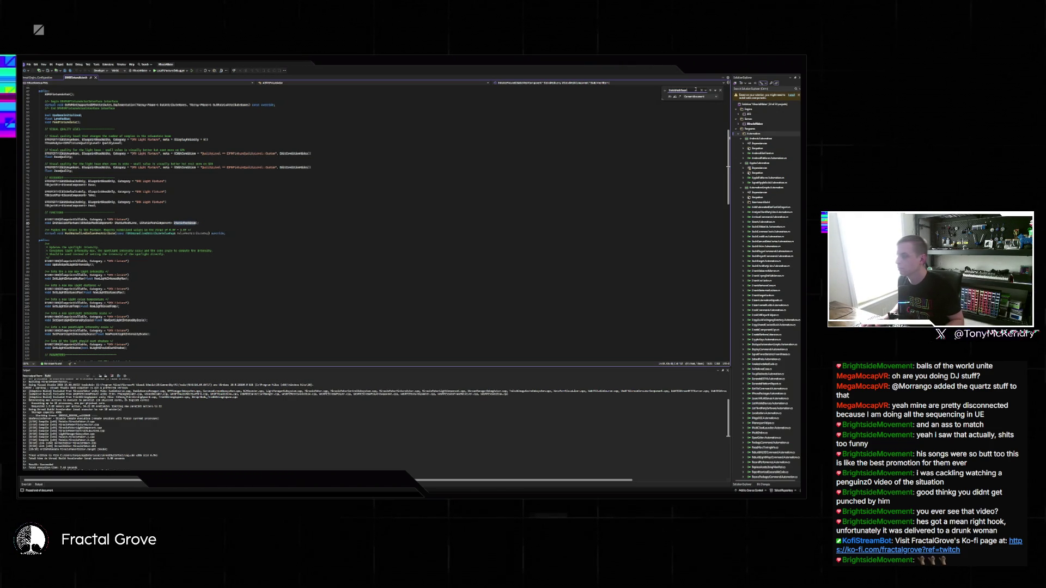
{"action": "key", "text": "Return"}
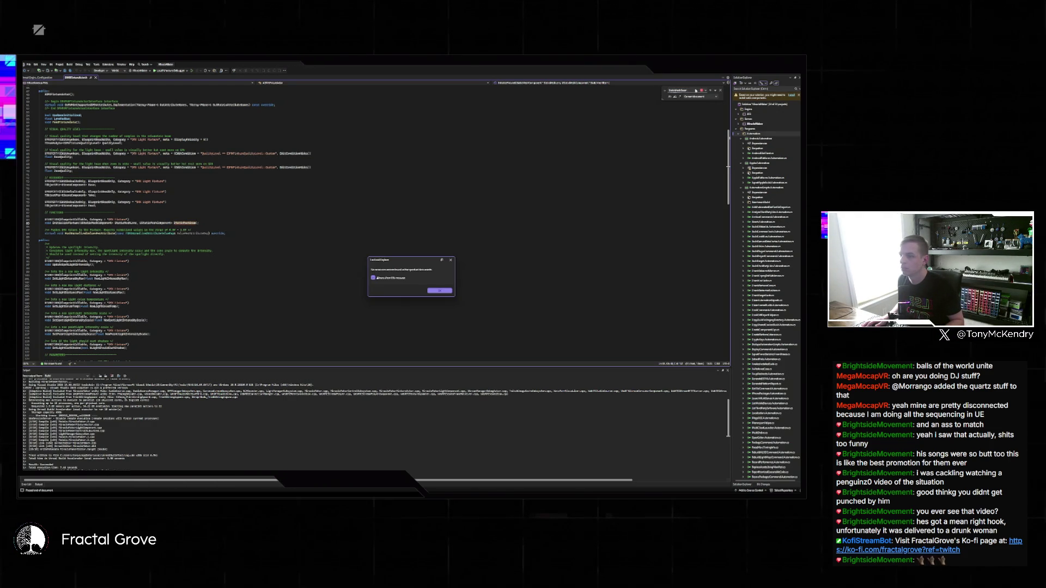
{"action": "key", "text": "Return"}
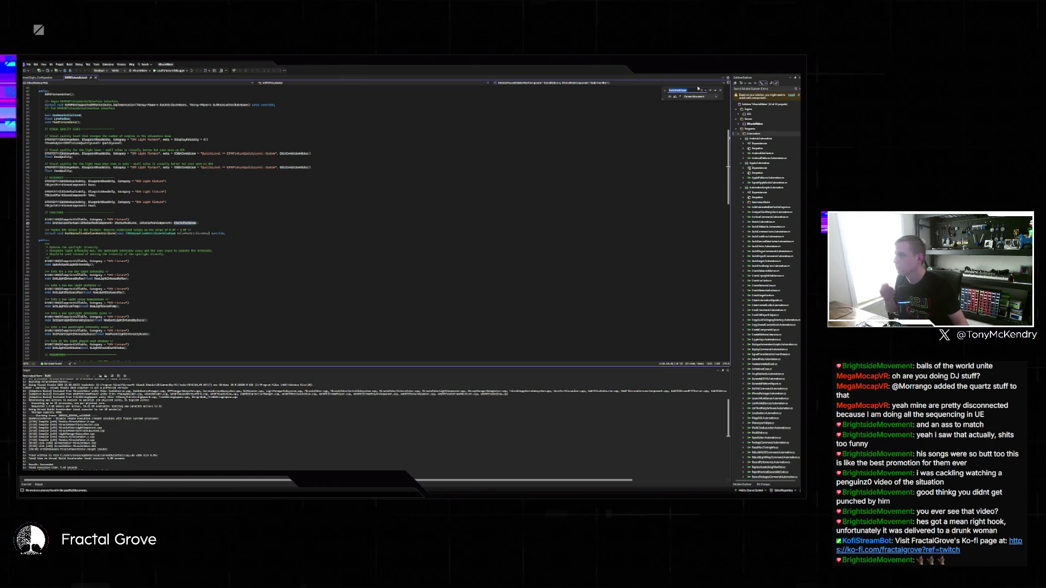
{"action": "scroll", "coordinate": [363, 164], "scroll_direction": "down", "scroll_amount": 2}
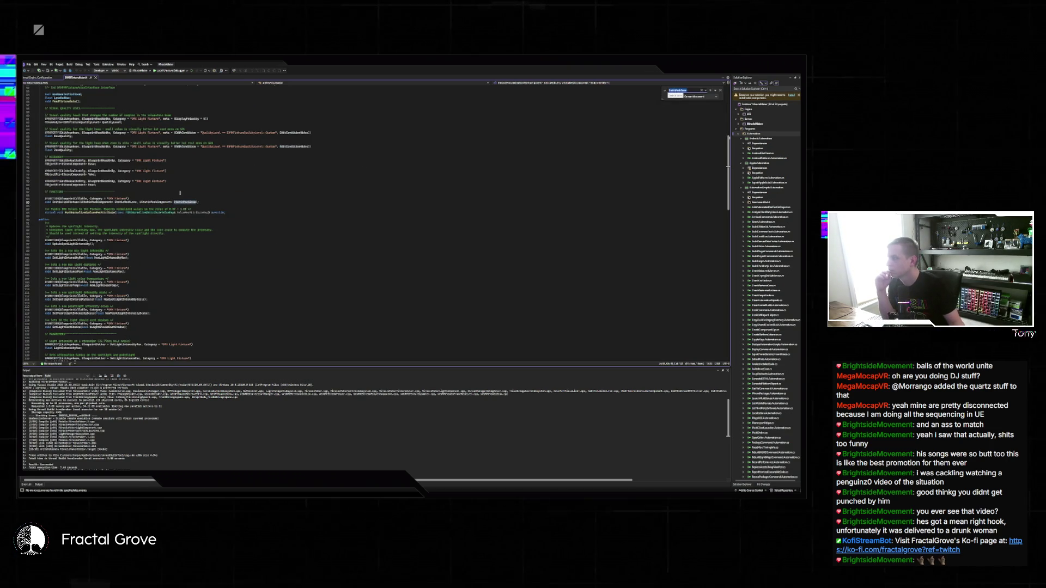
{"action": "double_click", "coordinate": [65, 202]}
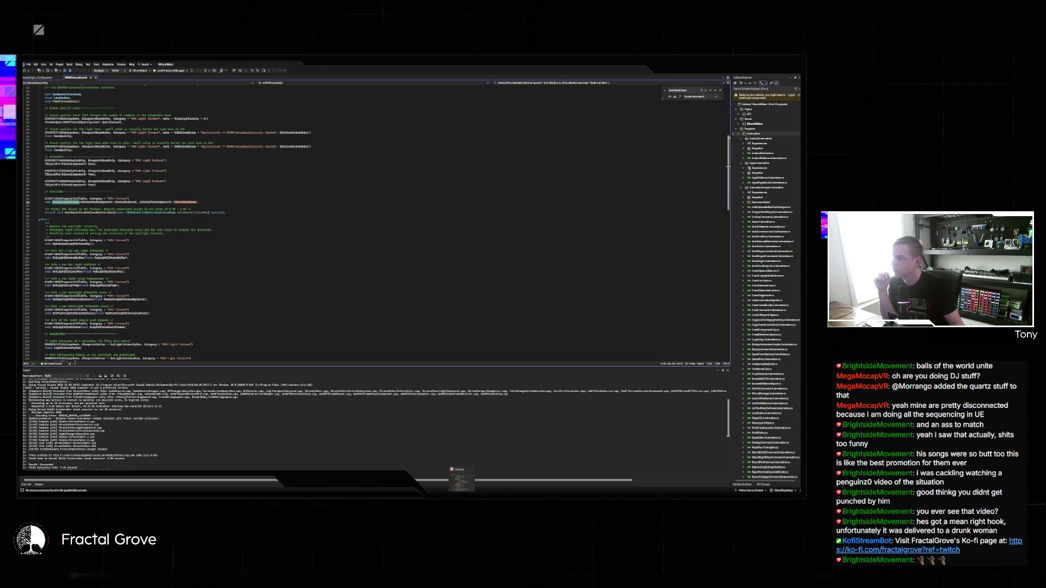
{"action": "key", "text": "alt+Tab"}
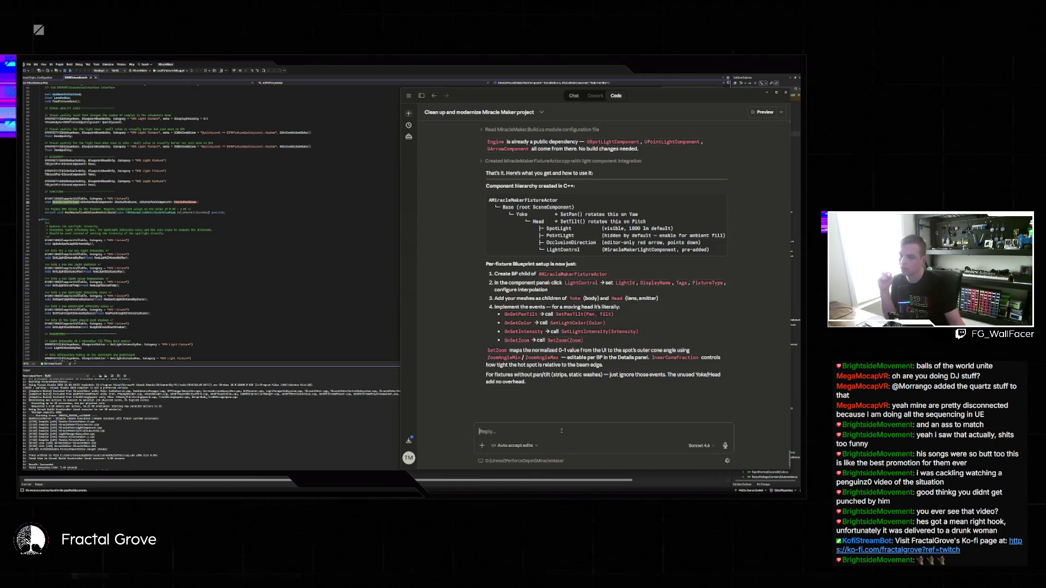
Step: Ask Claude what the DMX fixture's InitializeFixture does to set up the beam mesh
{"action": "key", "text": "BackSpace"}
{"action": "key", "text": "BackSpace"}
{"action": "key", "text": "BackSpace"}
{"action": "type", "text": "what was the"}
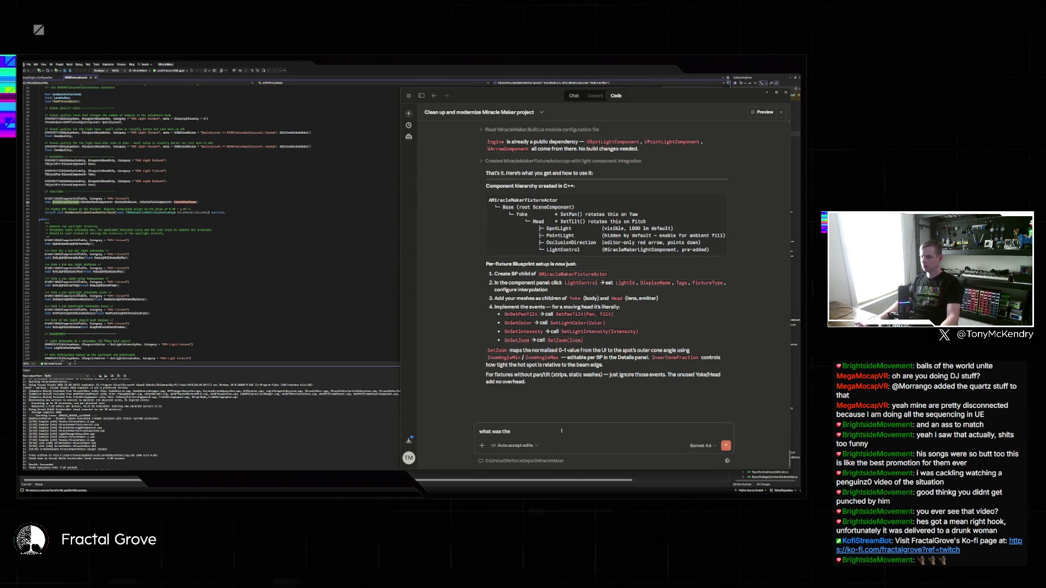
{"action": "key", "text": "BackSpace"}
{"action": "key", "text": "BackSpace"}
{"action": "key", "text": "BackSpace"}
{"action": "key", "text": "BackSpace"}
{"action": "key", "text": "BackSpace"}
{"action": "key", "text": "BackSpace"}
{"action": "key", "text": "BackSpace"}
{"action": "type", "text": "does the dm"}
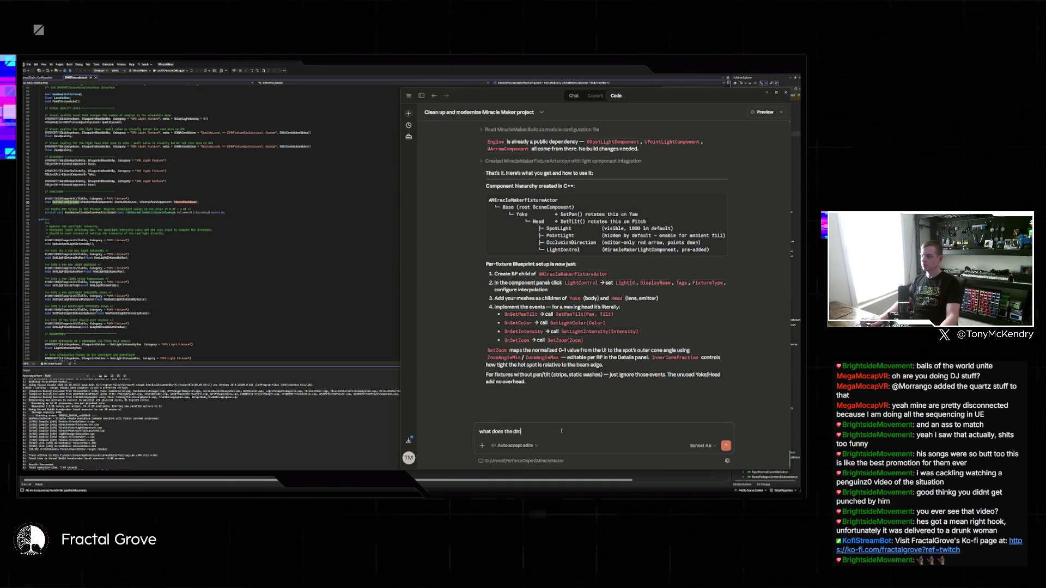
{"action": "type", "text": "xfixture"}
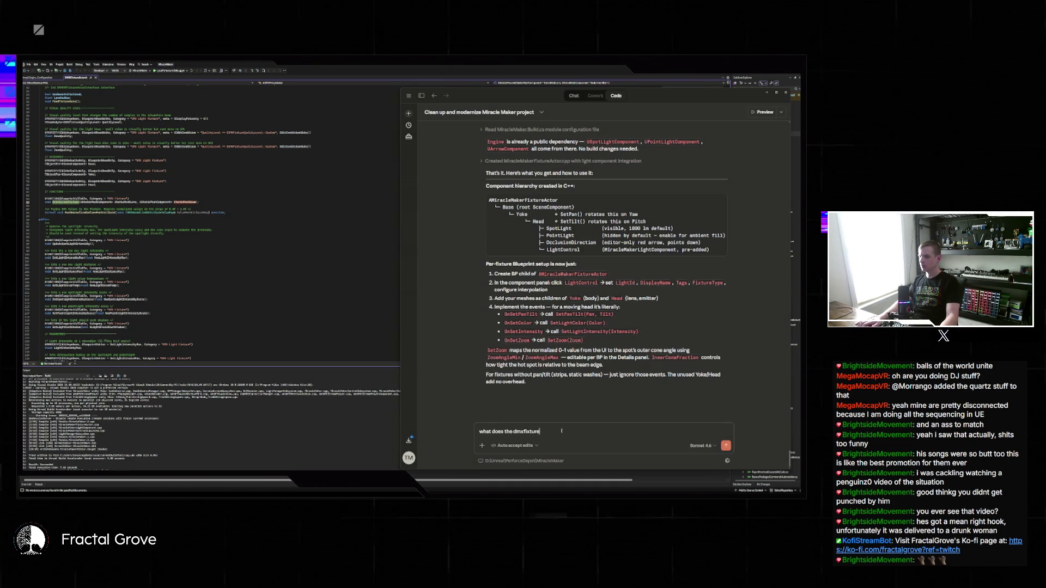
{"action": "type", "text": "actor do in"}
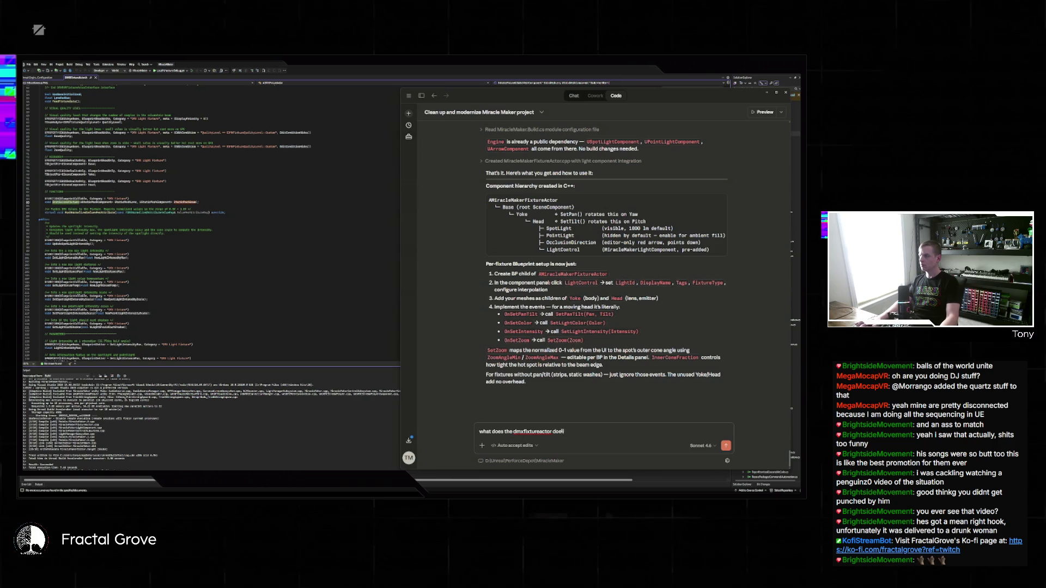
{"action": "type", "text": " \"initialize"}
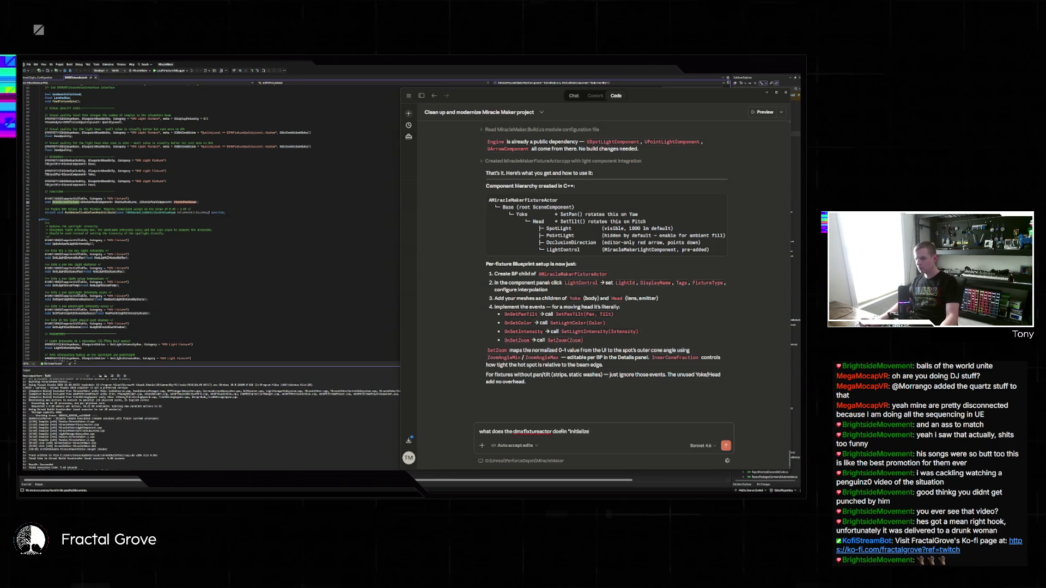
{"action": "type", "text": "Fixture\""}
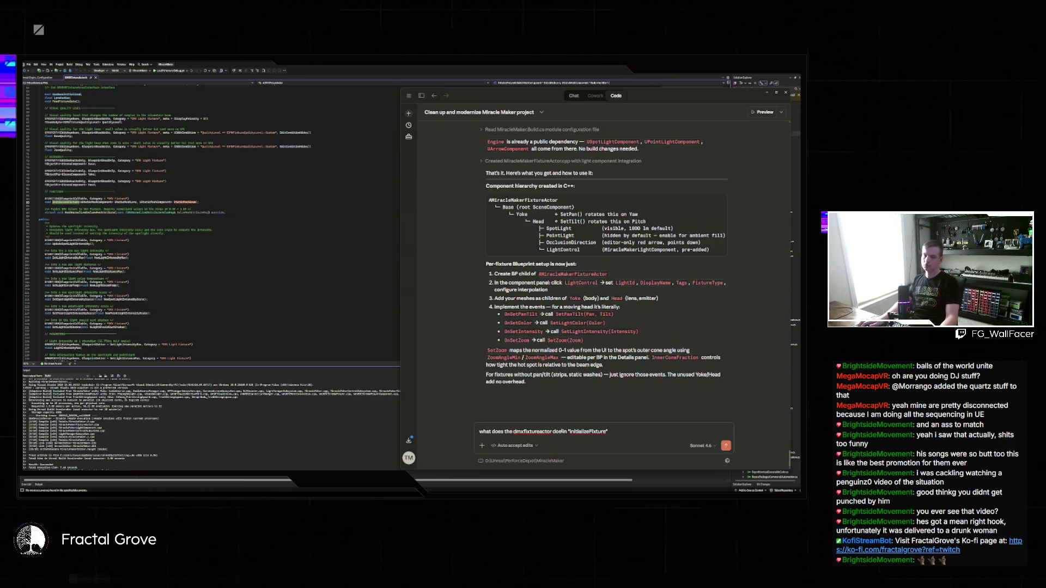
{"action": "type", "text": " to get th"}
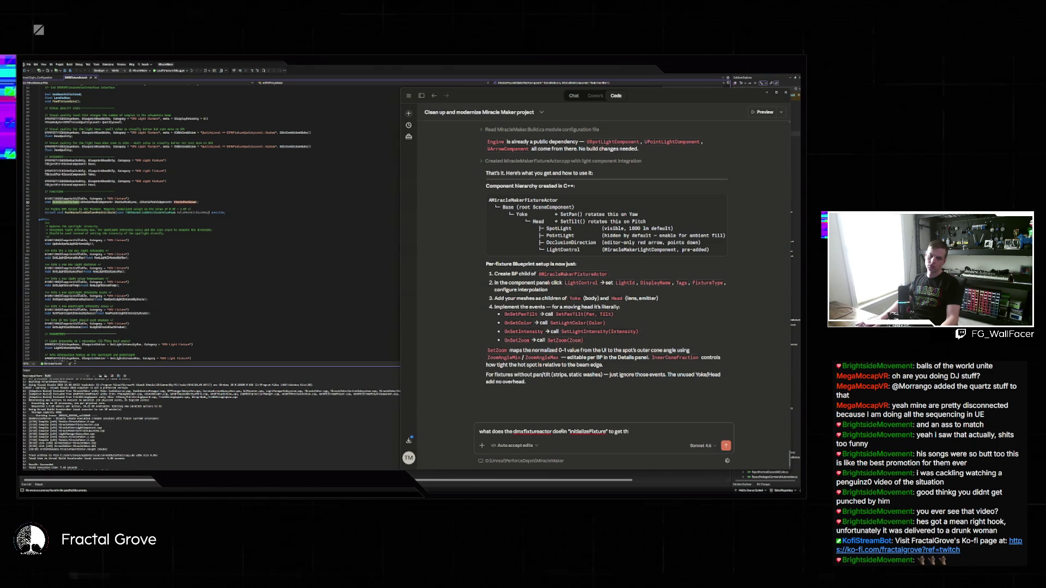
{"action": "type", "text": "e beammesh setu"}
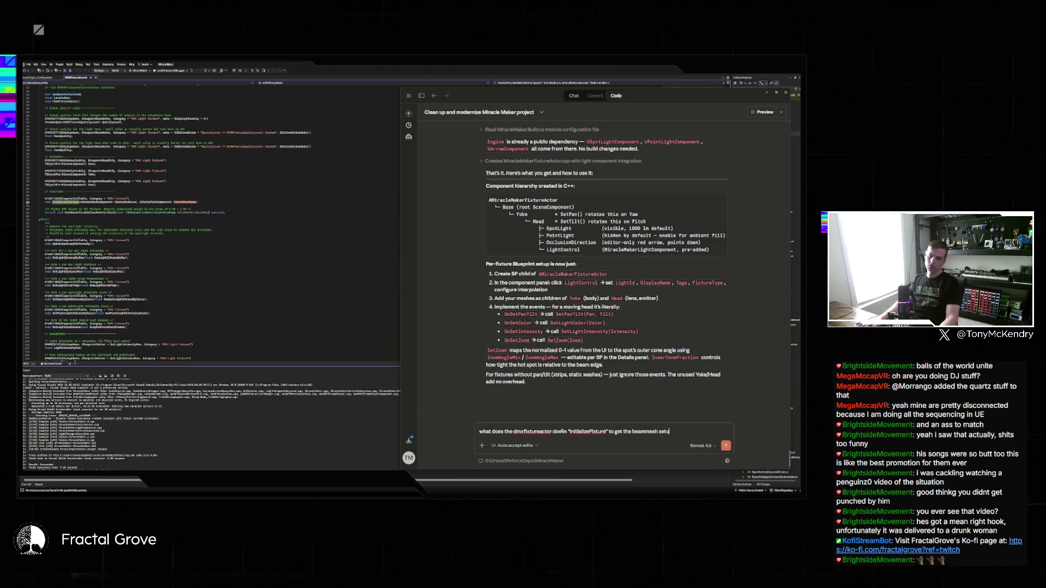
{"action": "type", "text": "? I thin"}
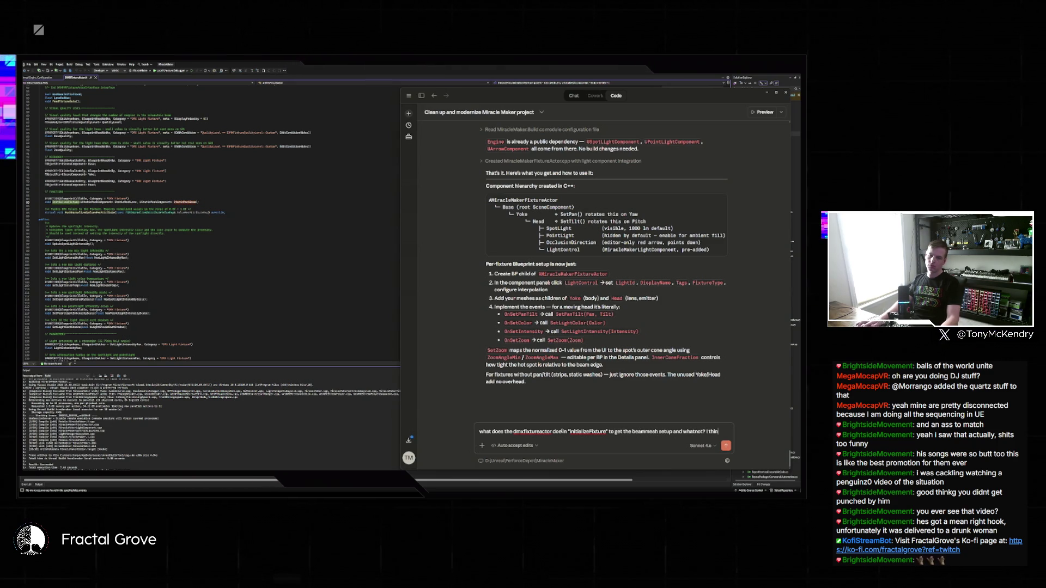
{"action": "type", "text": "k weed s"}
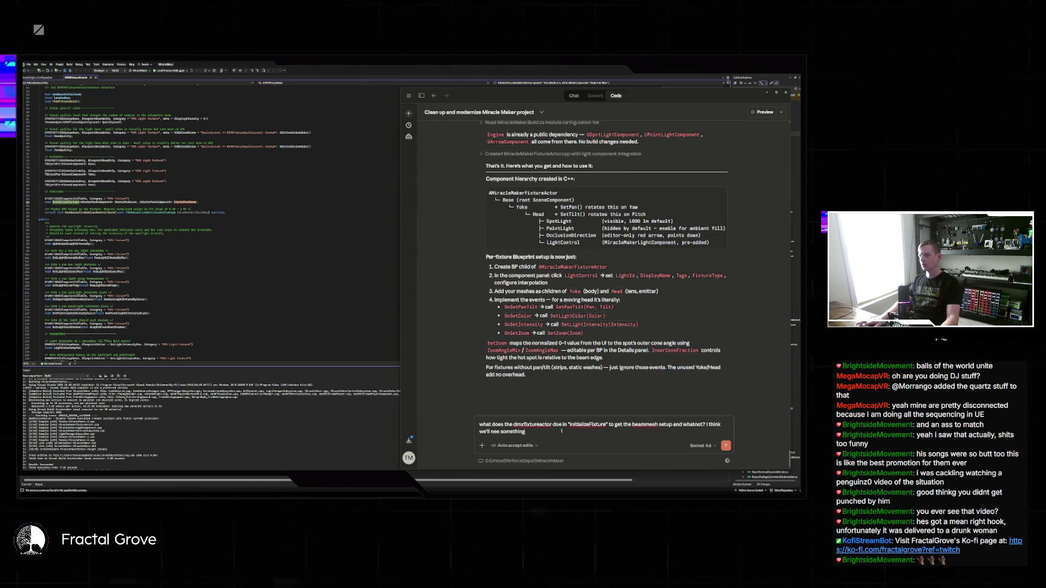
{"action": "key", "text": "Return"}
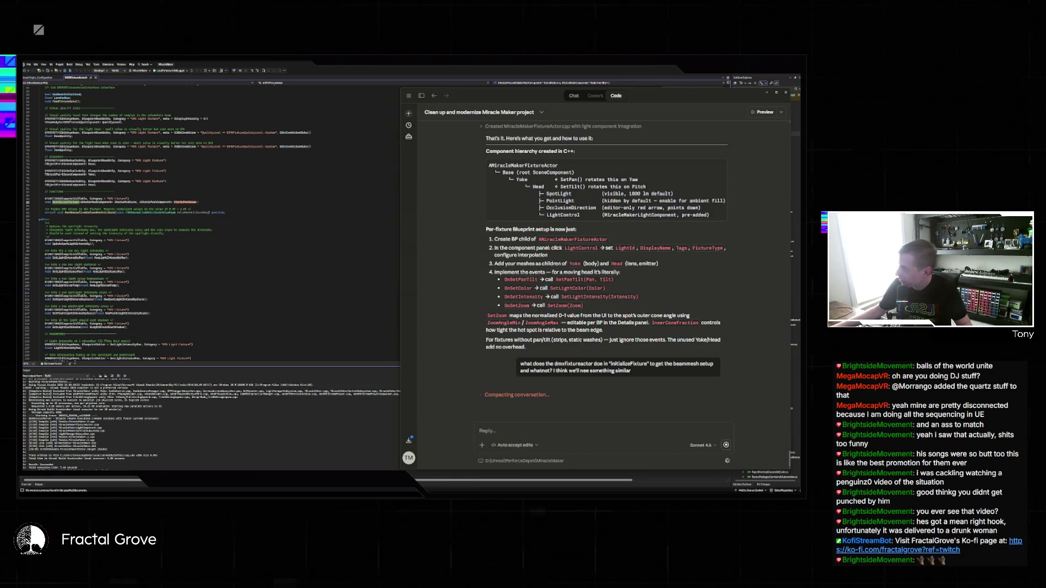
Step: Move and enlarge the LifeOS video window on the left, then bring it in front of Claude
{"action": "left_click_drag", "start_coordinate": [519, 165], "coordinate": [419, 143]}
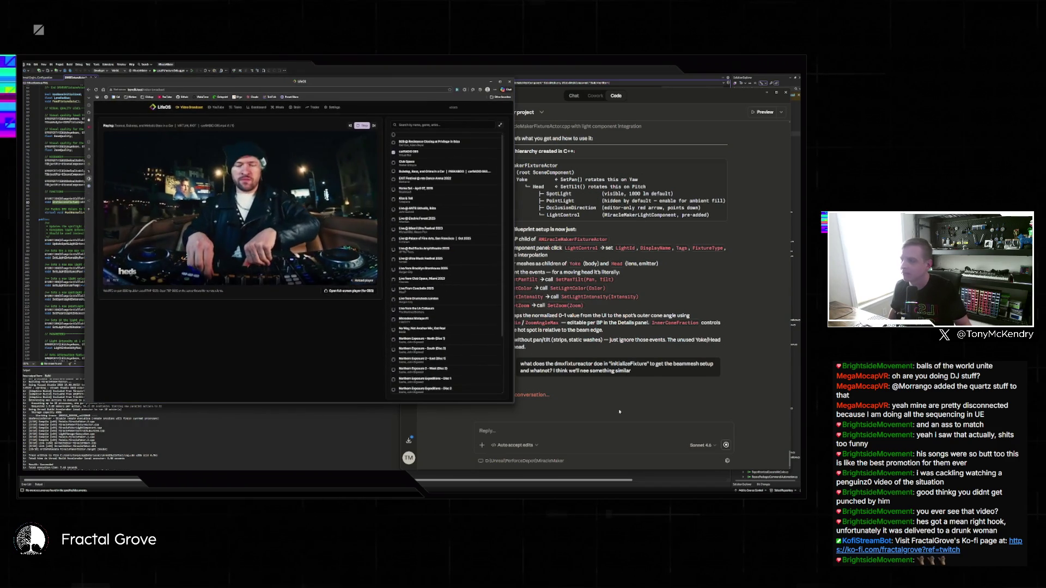
{"action": "left_click_drag", "start_coordinate": [519, 405], "coordinate": [571, 444]}
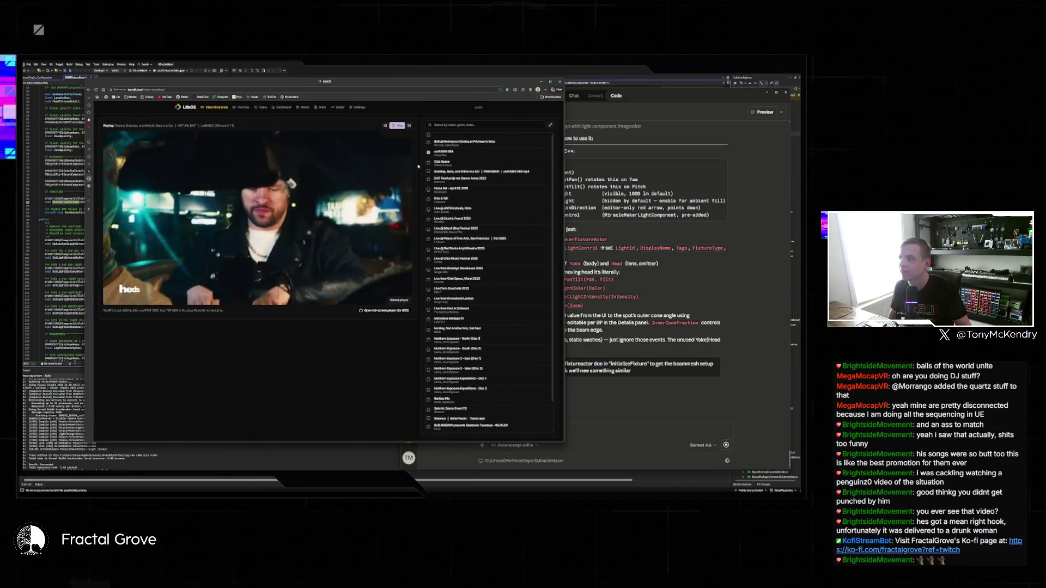
{"action": "left_click_drag", "start_coordinate": [358, 80], "coordinate": [299, 92]}
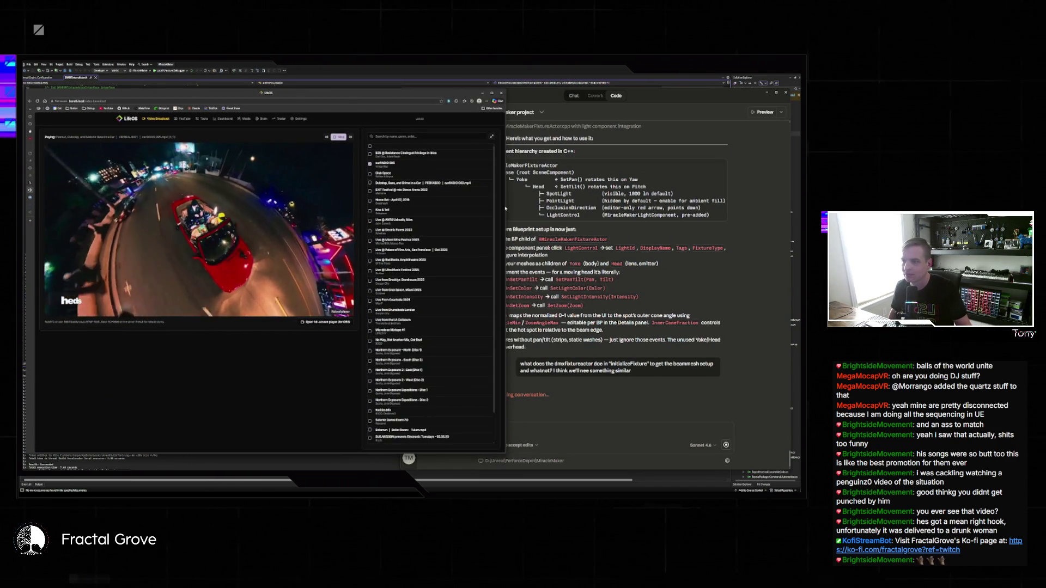
{"action": "left_click", "coordinate": [663, 441]}
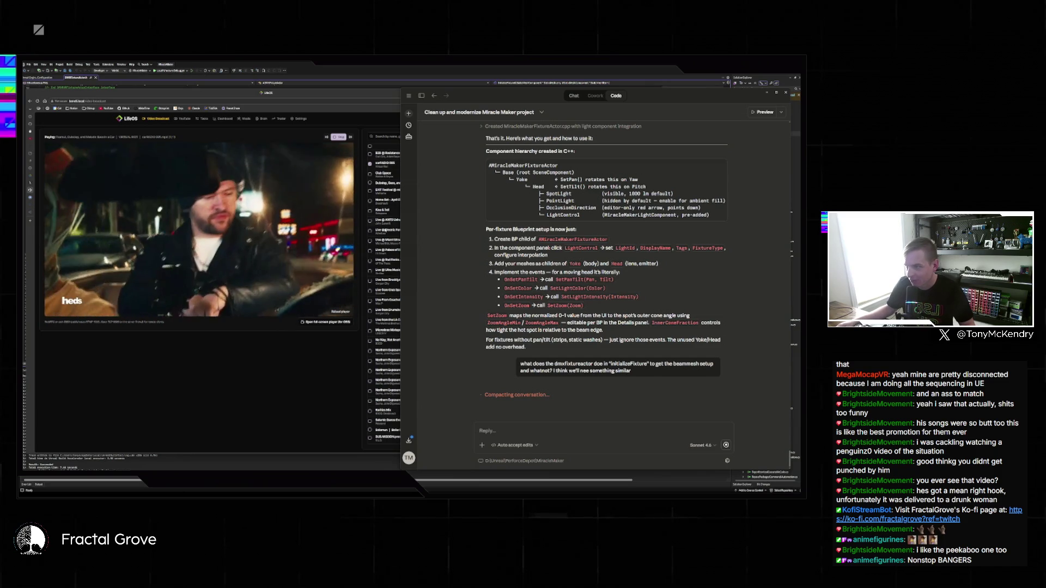
{"action": "left_click", "coordinate": [363, 187]}
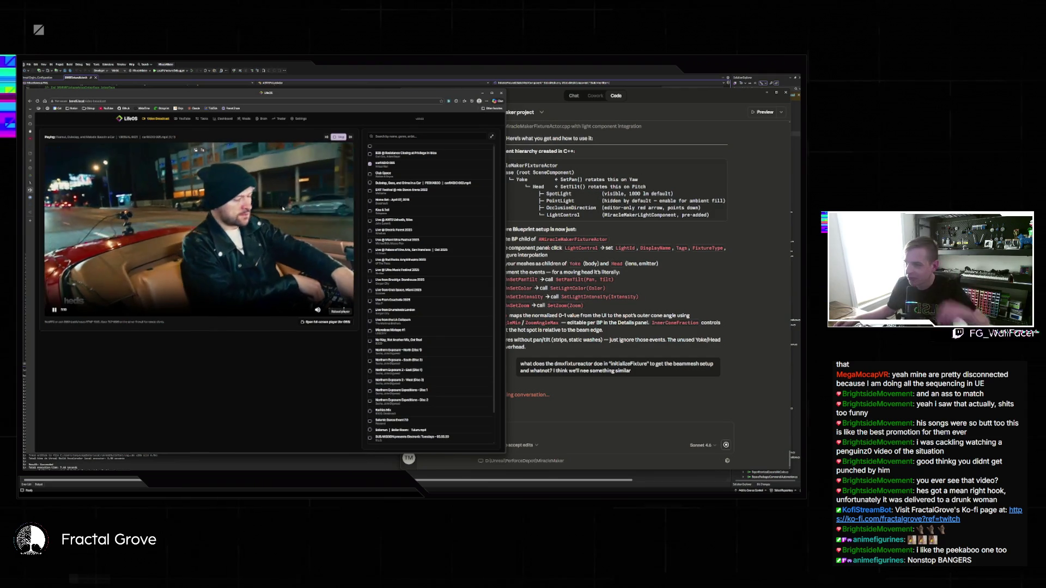
{"action": "scroll", "coordinate": [416, 360], "scroll_direction": "down", "scroll_amount": 2}
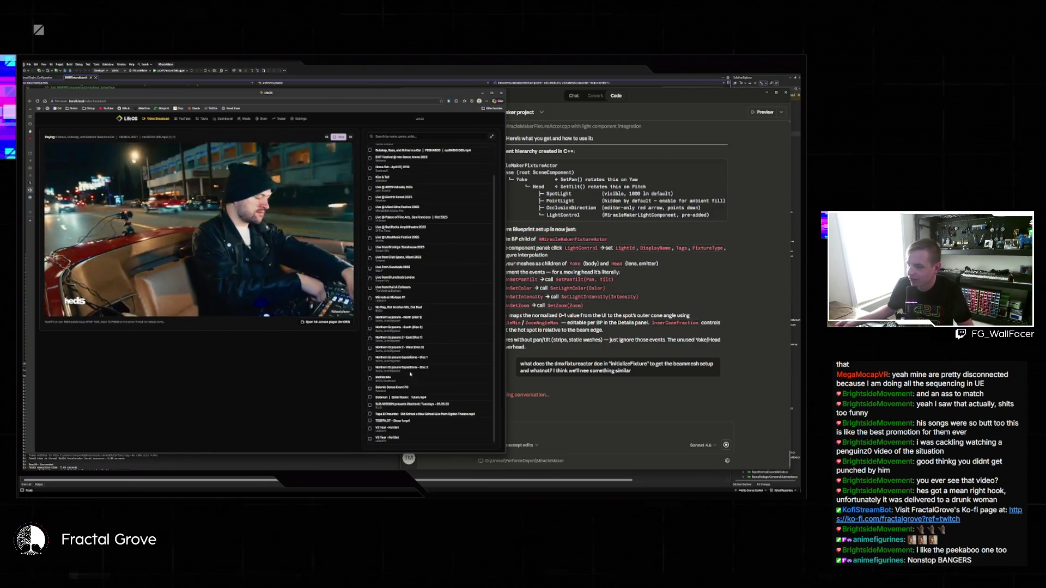
Step: Scroll the LifeOS playlist, then bring Claude's InitializeFixture plan to the front
{"action": "scroll", "coordinate": [368, 179], "scroll_direction": "up", "scroll_amount": 2}
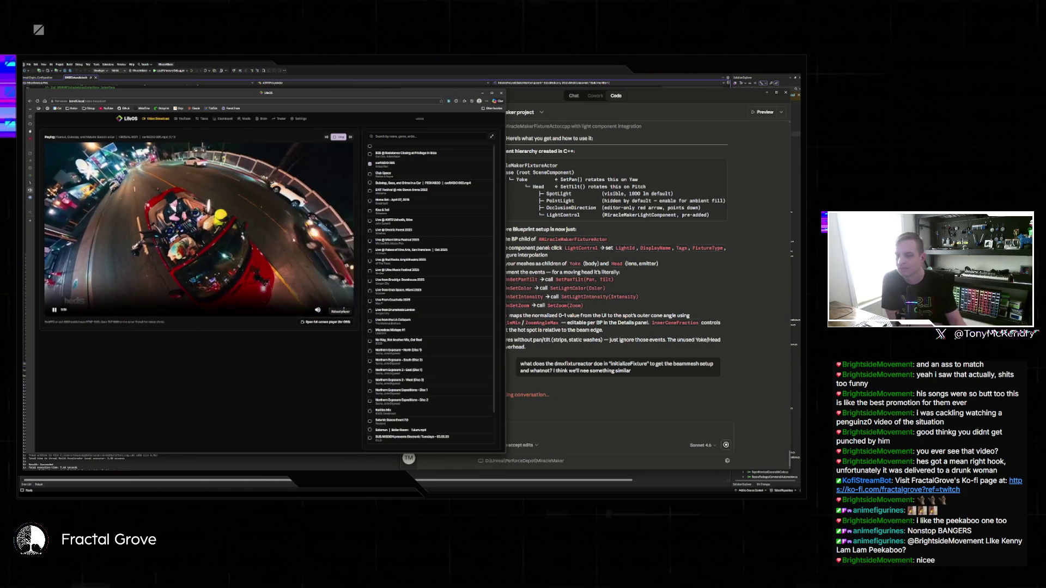
{"action": "left_click", "coordinate": [615, 433]}
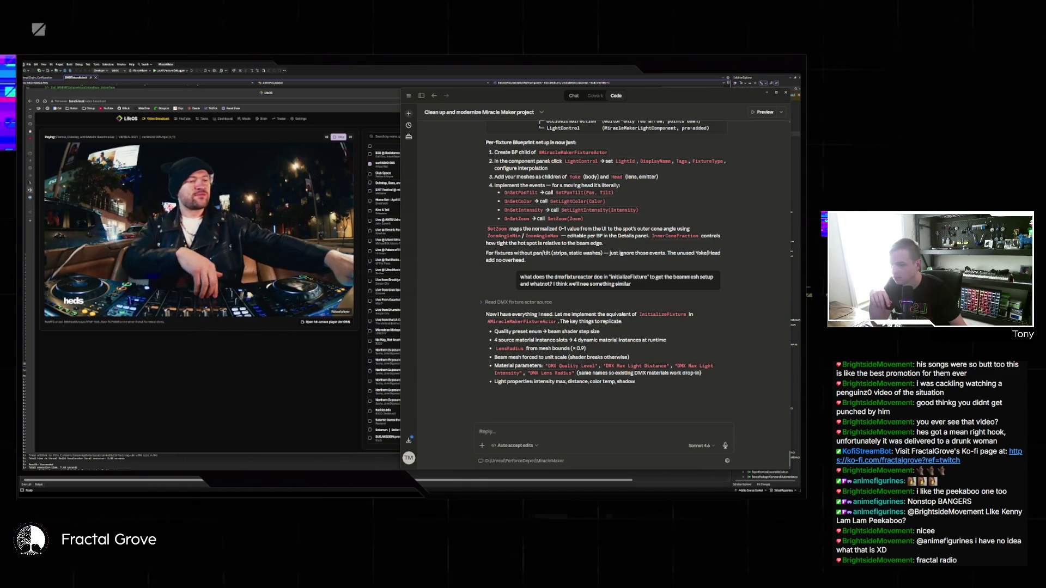
Step: Close the third Unreal Engine window from the taskbar thumbnails
{"action": "mouse_move", "coordinate": [497, 493]}
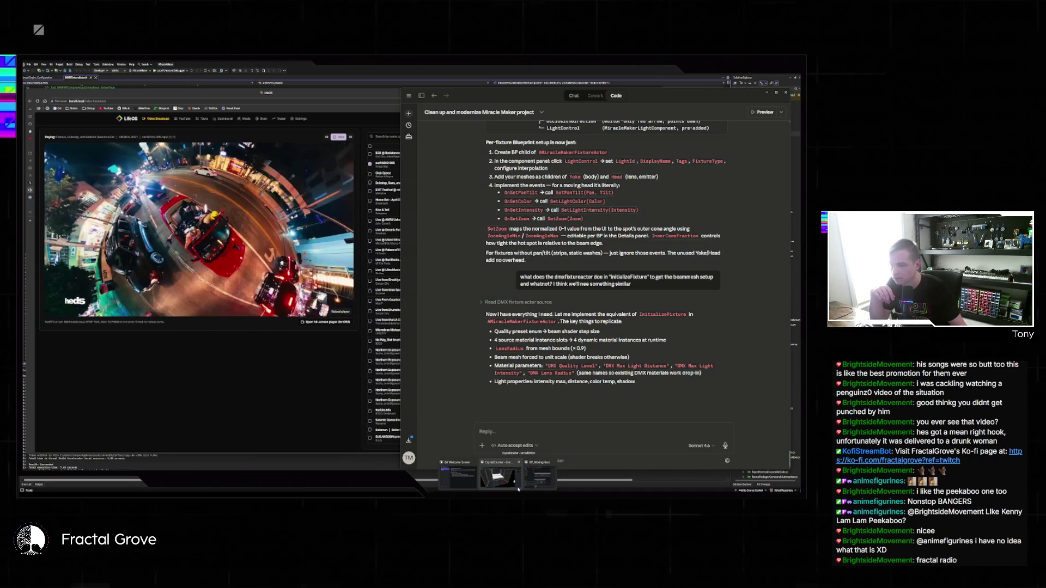
{"action": "mouse_move", "coordinate": [537, 475]}
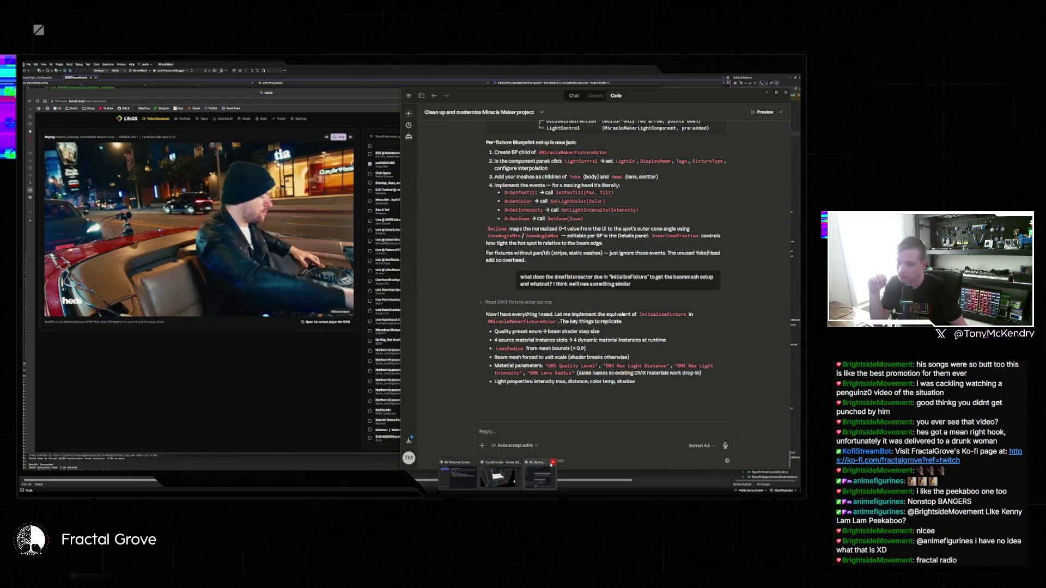
{"action": "left_click", "coordinate": [552, 464]}
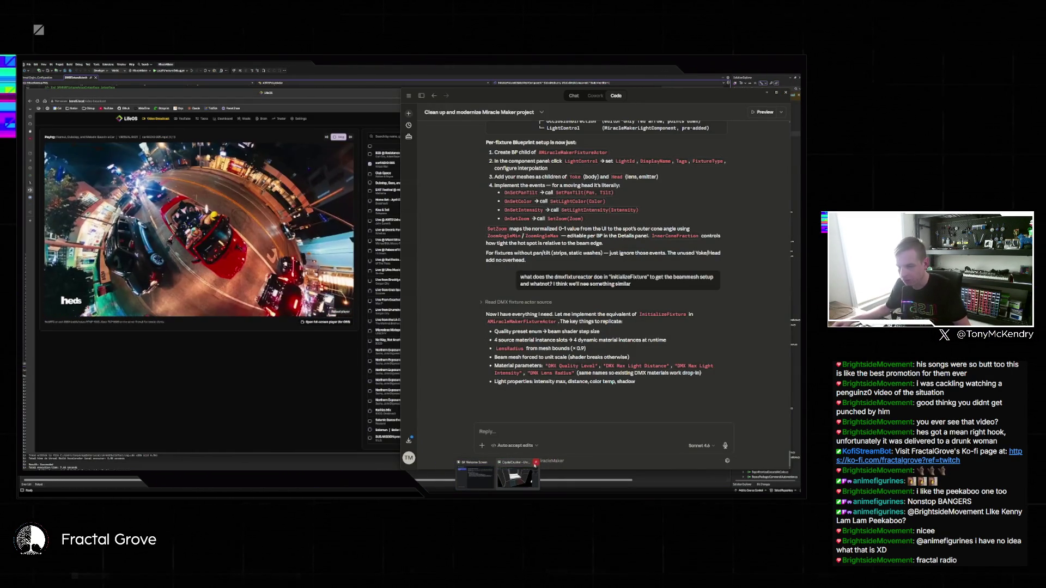
Step: Close the Unreal Blueprint editor, saving the BP_MovingHead changes with Save Selected
{"action": "left_click", "coordinate": [504, 471]}
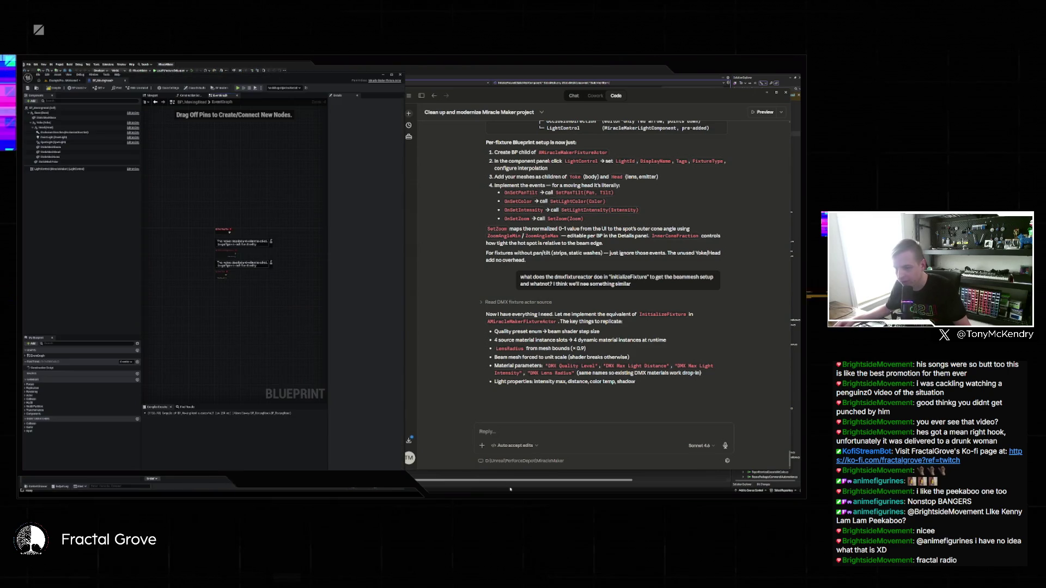
{"action": "left_click", "coordinate": [399, 74]}
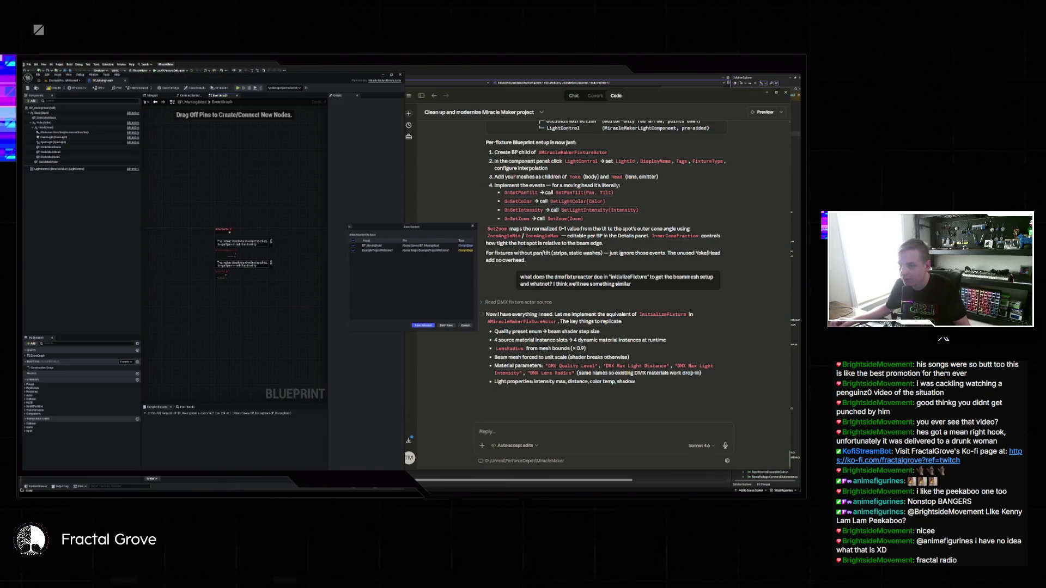
{"action": "left_click", "coordinate": [424, 326]}
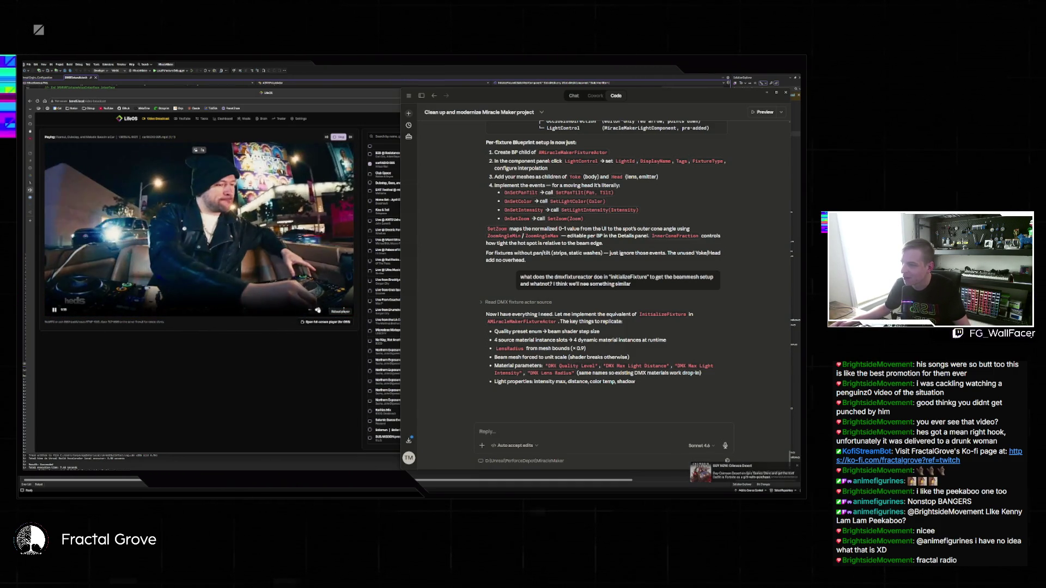
Step: In Steam, search the store for 'crimson' and open the Crimson Desert page
{"action": "left_click", "coordinate": [290, 322]}
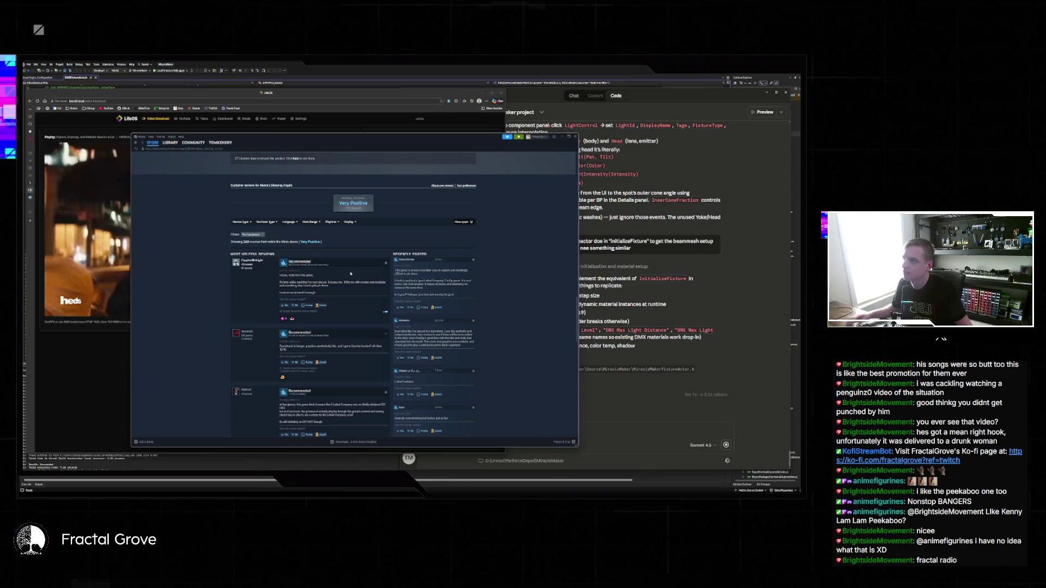
{"action": "left_click", "coordinate": [167, 144]}
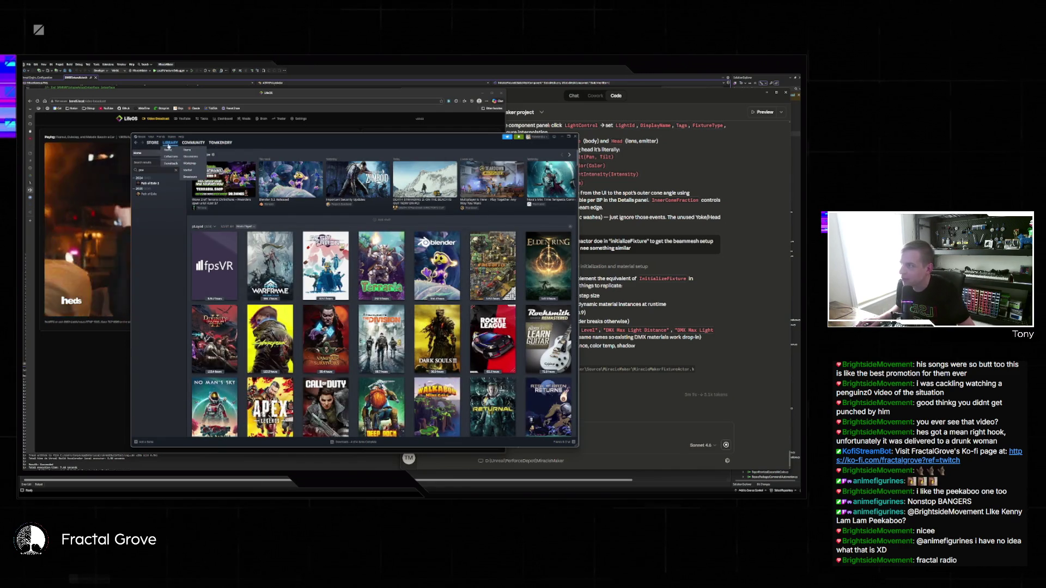
{"action": "left_click", "coordinate": [148, 143]}
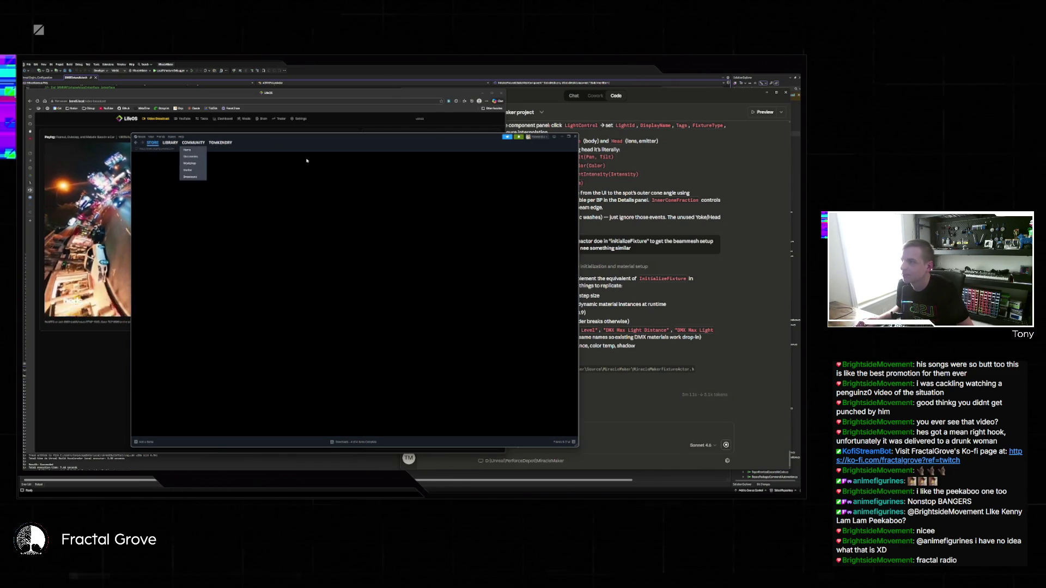
{"action": "left_click", "coordinate": [425, 156]}
{"action": "type", "text": "crimson"}
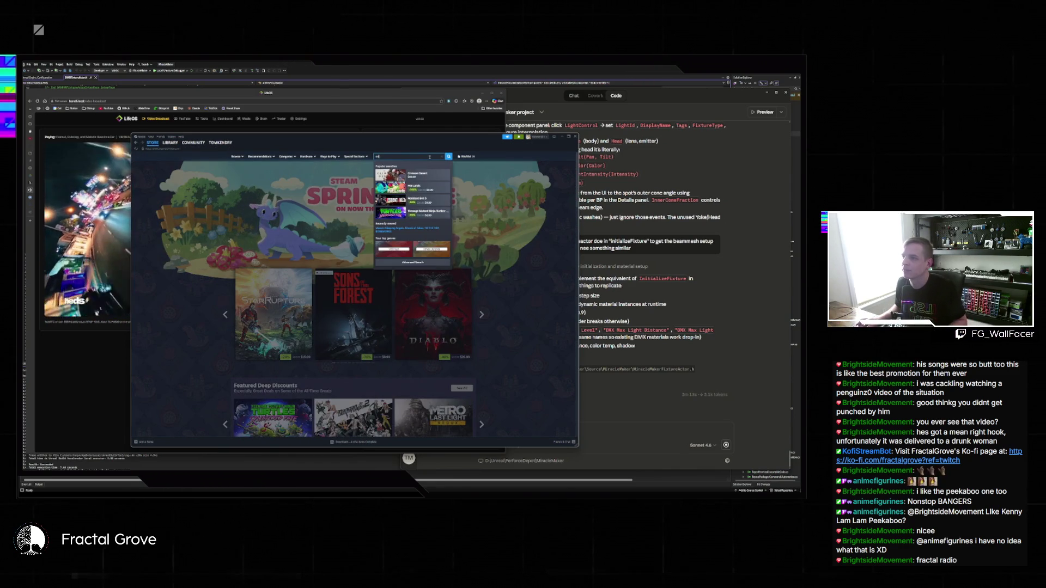
{"action": "left_click", "coordinate": [417, 174]}
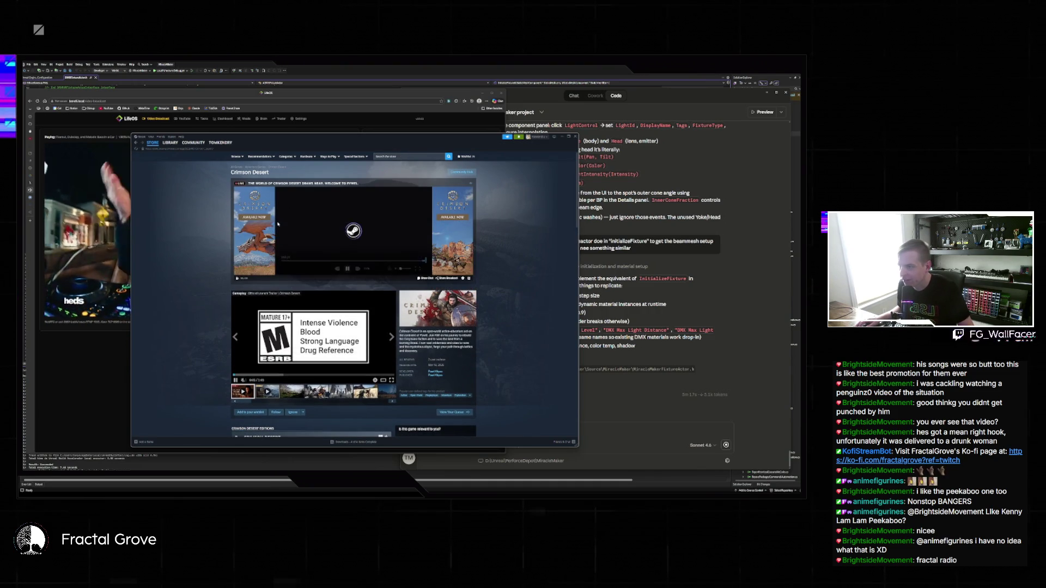
Step: Pause the trailer, scroll down through the Crimson Desert user reviews, then close Steam
{"action": "left_click", "coordinate": [347, 268]}
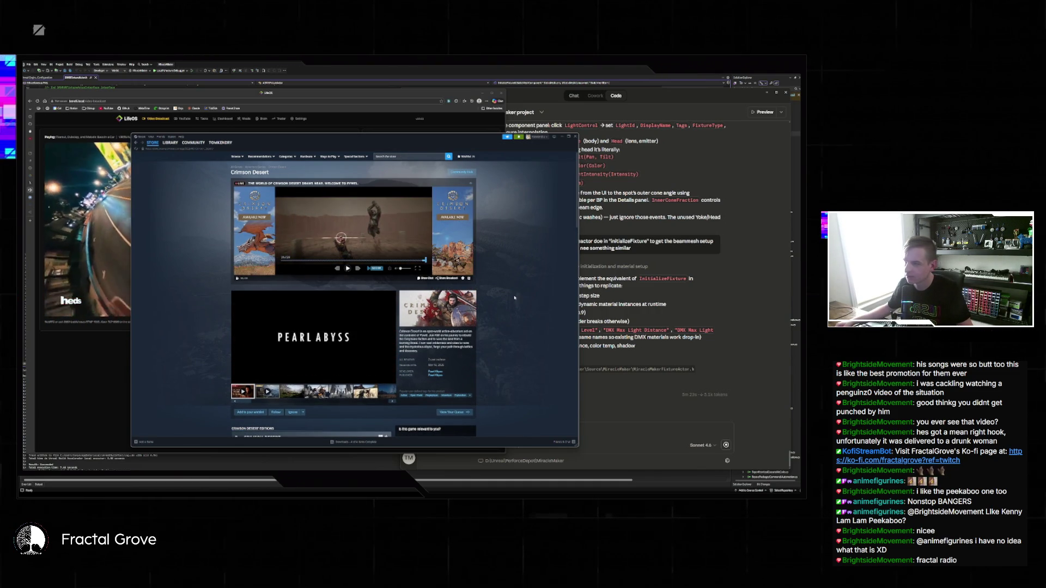
{"action": "scroll", "coordinate": [515, 305], "scroll_direction": "down", "scroll_amount": 2}
{"action": "scroll", "coordinate": [515, 309], "scroll_direction": "down", "scroll_amount": 4}
{"action": "scroll", "coordinate": [512, 311], "scroll_direction": "up", "scroll_amount": 4}
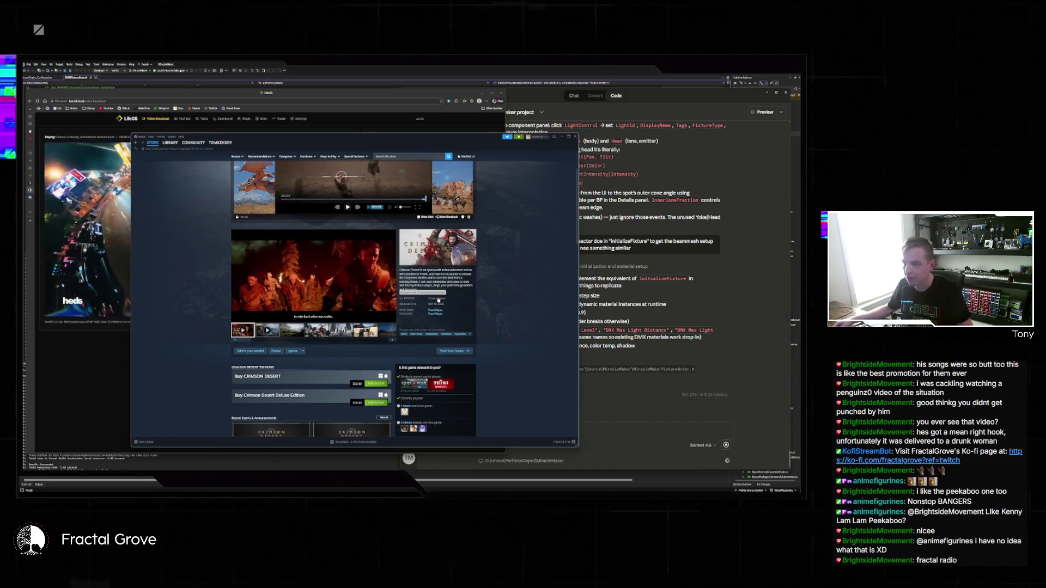
{"action": "scroll", "coordinate": [490, 308], "scroll_direction": "down", "scroll_amount": 5}
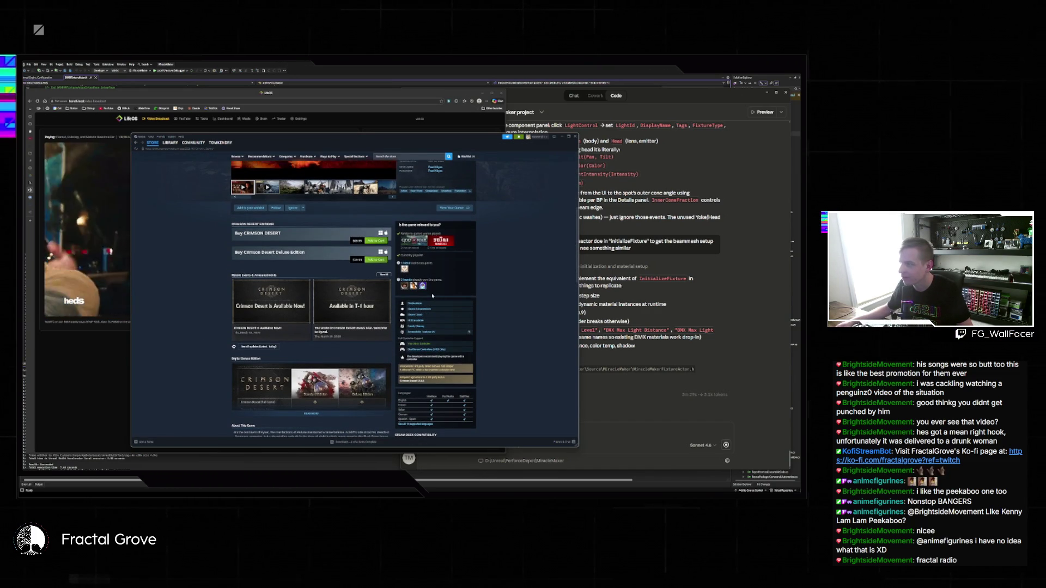
{"action": "scroll", "coordinate": [421, 298], "scroll_direction": "down", "scroll_amount": 15}
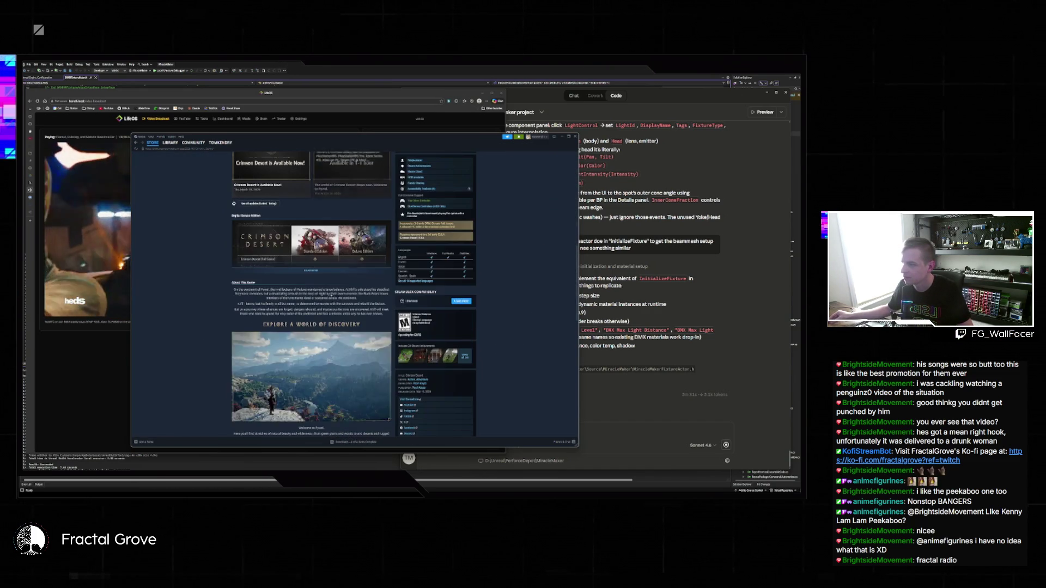
{"action": "scroll", "coordinate": [347, 294], "scroll_direction": "down", "scroll_amount": 5}
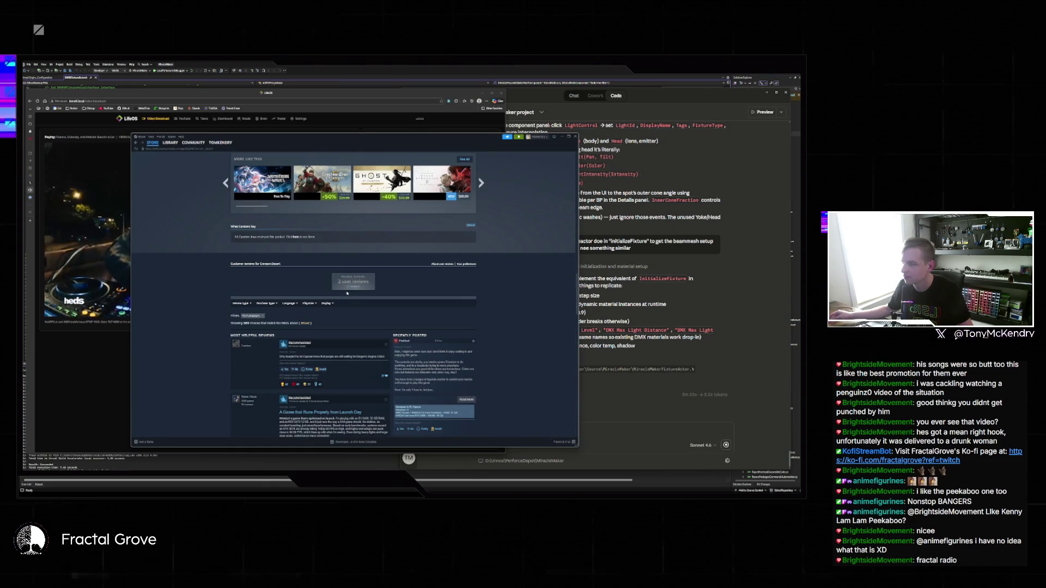
{"action": "scroll", "coordinate": [349, 294], "scroll_direction": "down", "scroll_amount": 10}
{"action": "scroll", "coordinate": [350, 293], "scroll_direction": "up", "scroll_amount": 10}
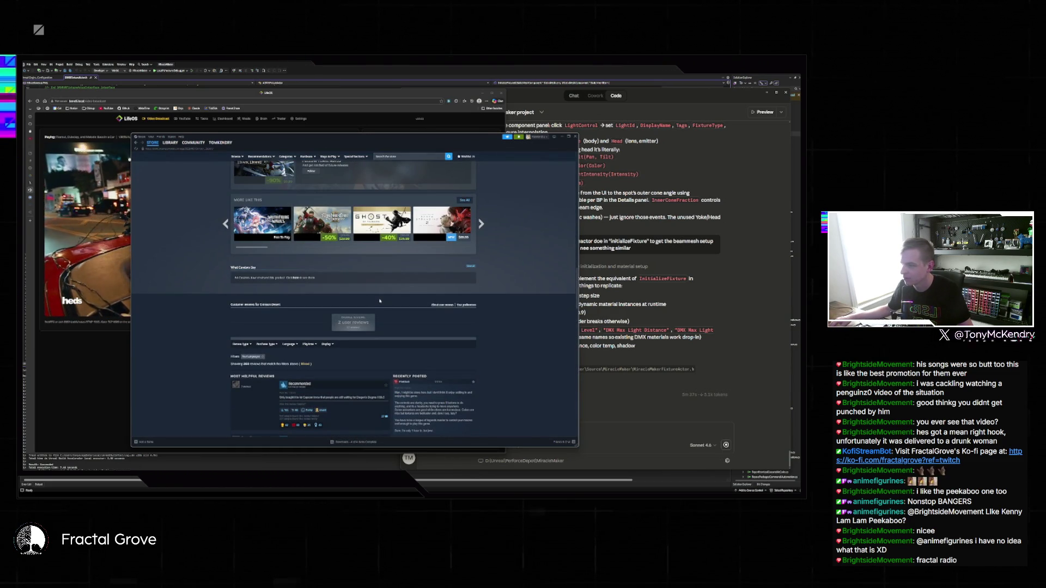
{"action": "scroll", "coordinate": [371, 305], "scroll_direction": "down", "scroll_amount": 3}
{"action": "scroll", "coordinate": [371, 305], "scroll_direction": "down", "scroll_amount": 2}
{"action": "mouse_move", "coordinate": [312, 262]}
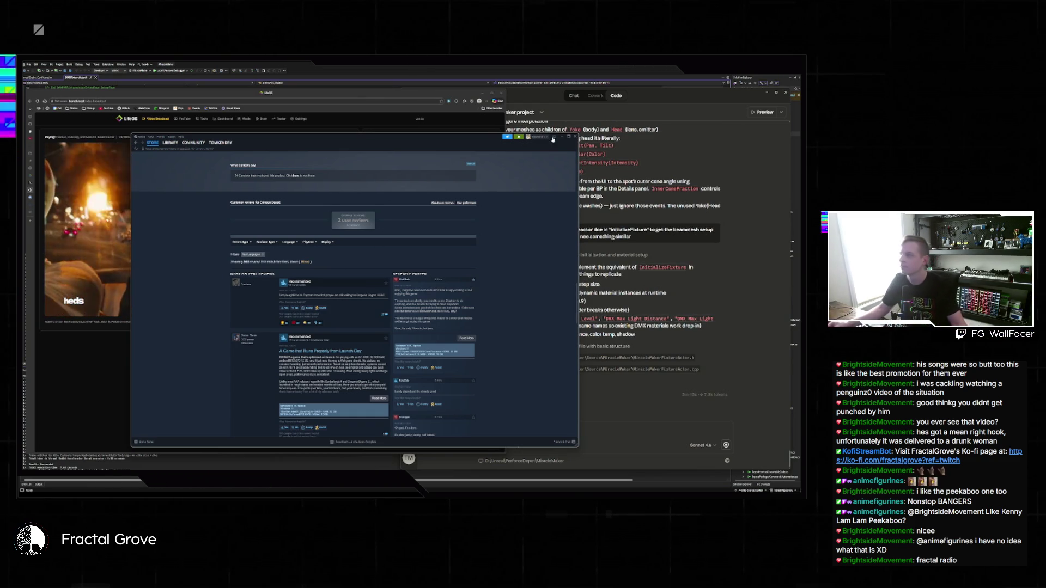
{"action": "left_click", "coordinate": [575, 136]}
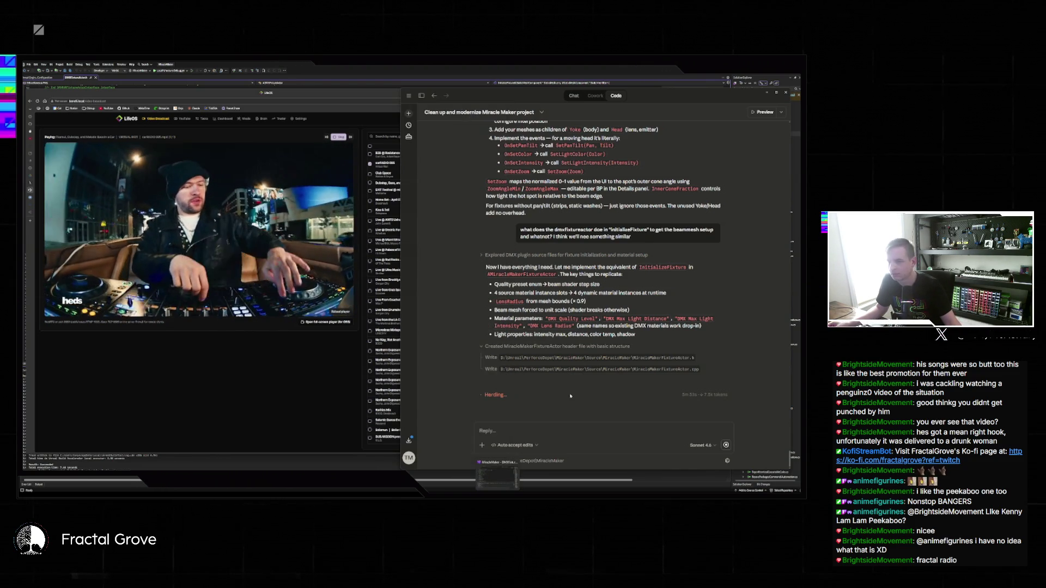
Step: Place Visual Studio beside the Claude Code chat and rebuild the Miracle Maker project
{"action": "left_click", "coordinate": [620, 208]}
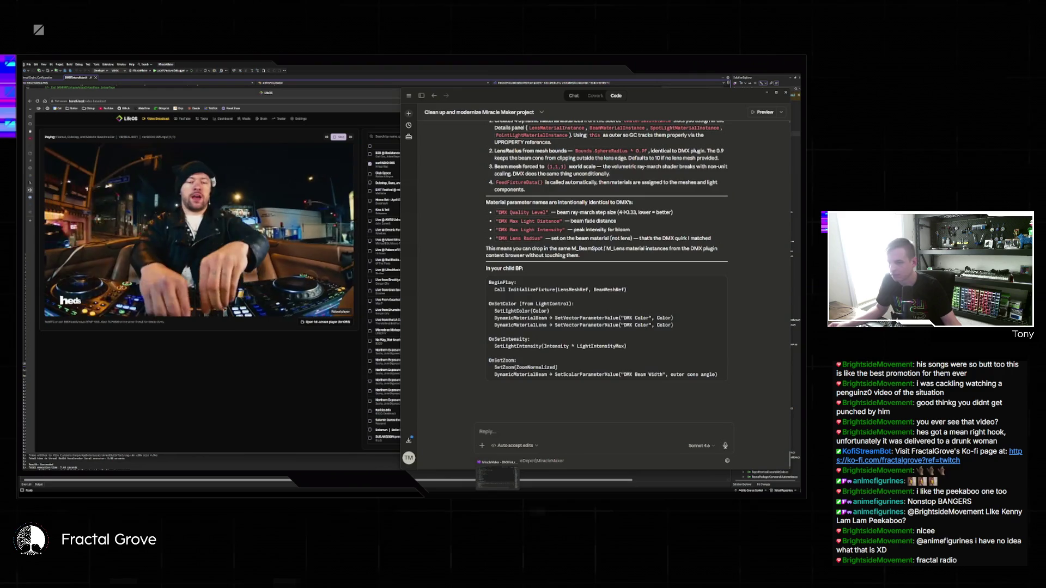
{"action": "key", "text": "alt+Tab"}
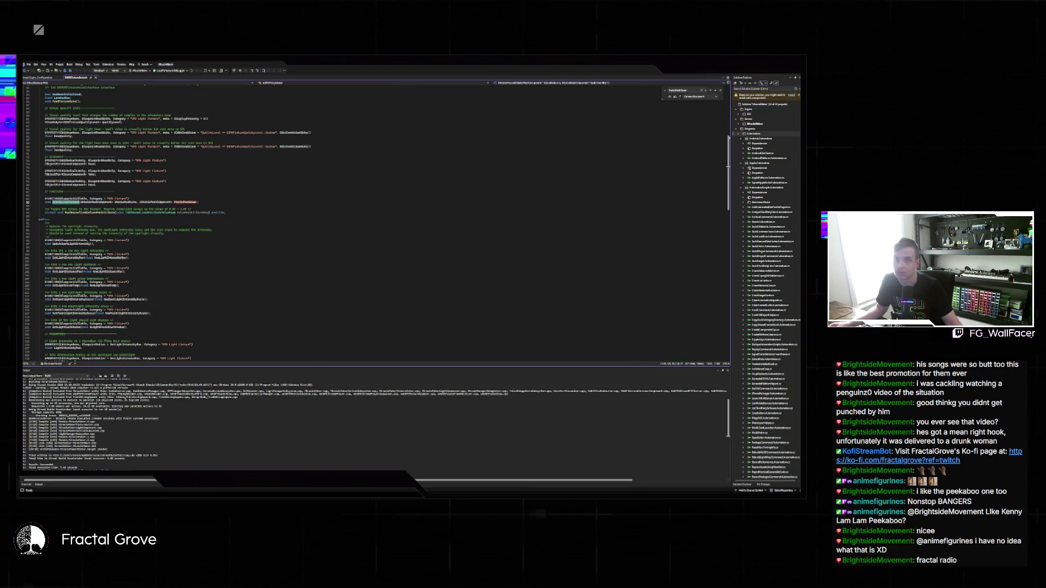
{"action": "key", "text": "super+Down"}
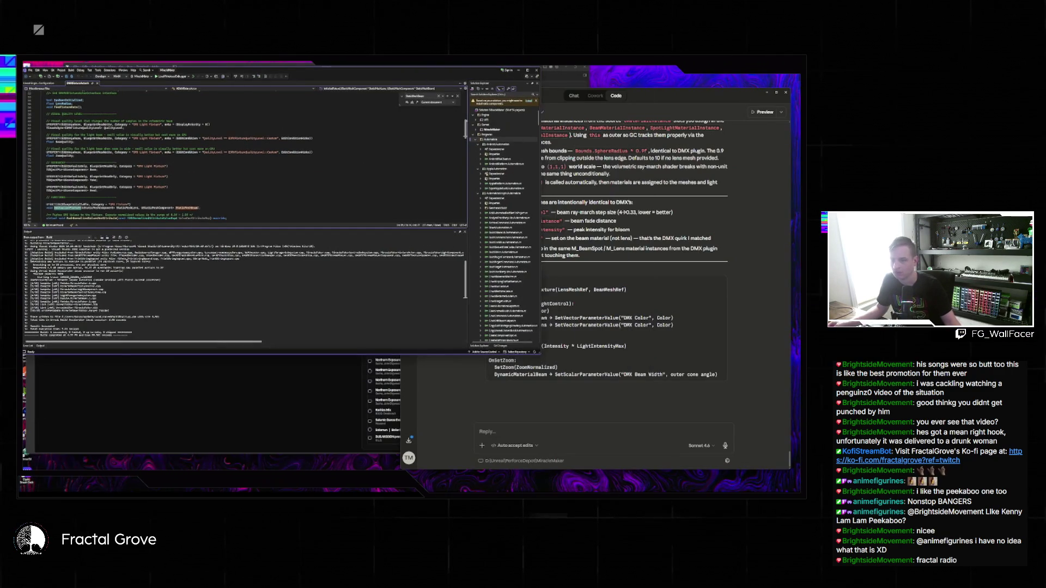
{"action": "left_click", "coordinate": [635, 414]}
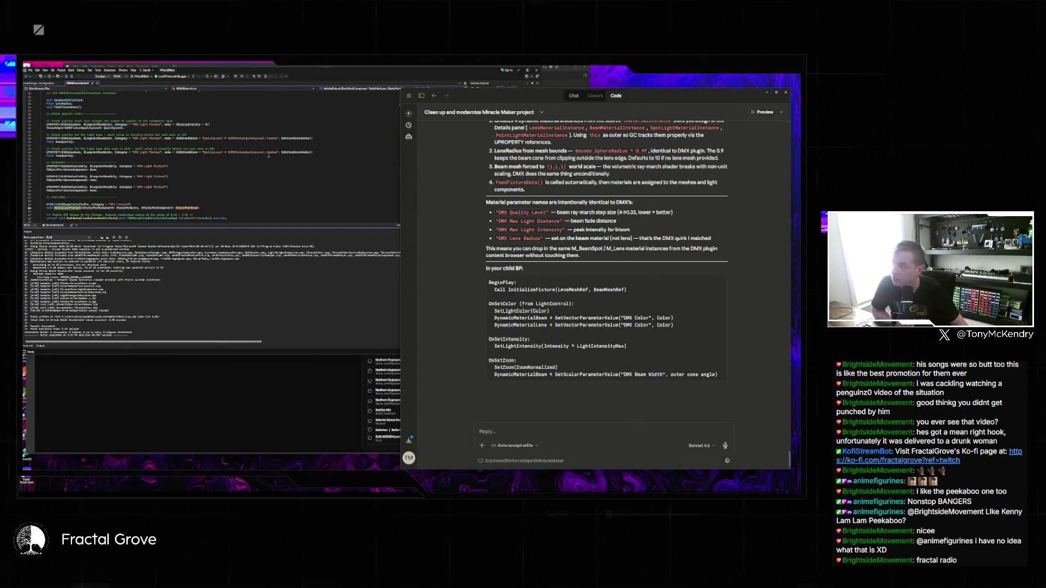
{"action": "left_click", "coordinate": [194, 76]}
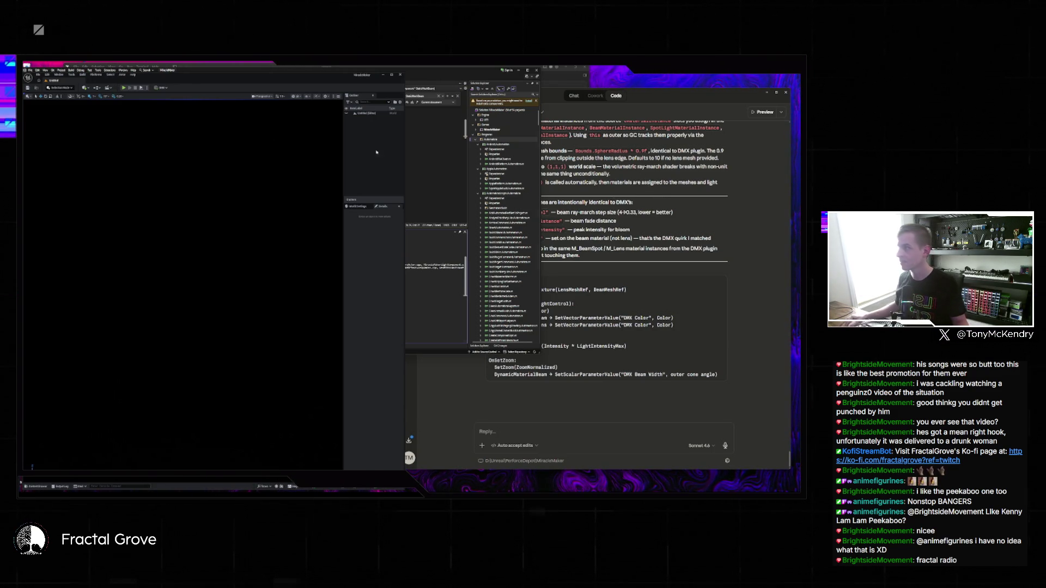
Step: Glance at File > Recent Levels, then open BP_MovingHead from the Content Drawer
{"action": "left_click", "coordinate": [38, 74]}
{"action": "mouse_move", "coordinate": [54, 99]}
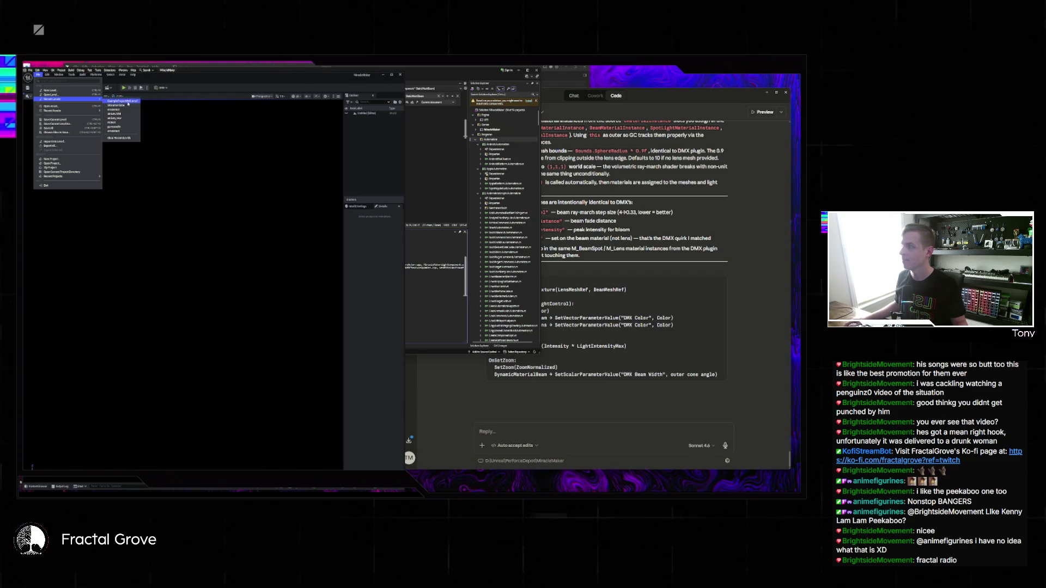
{"action": "mouse_move", "coordinate": [54, 175]}
{"action": "left_click", "coordinate": [45, 488]}
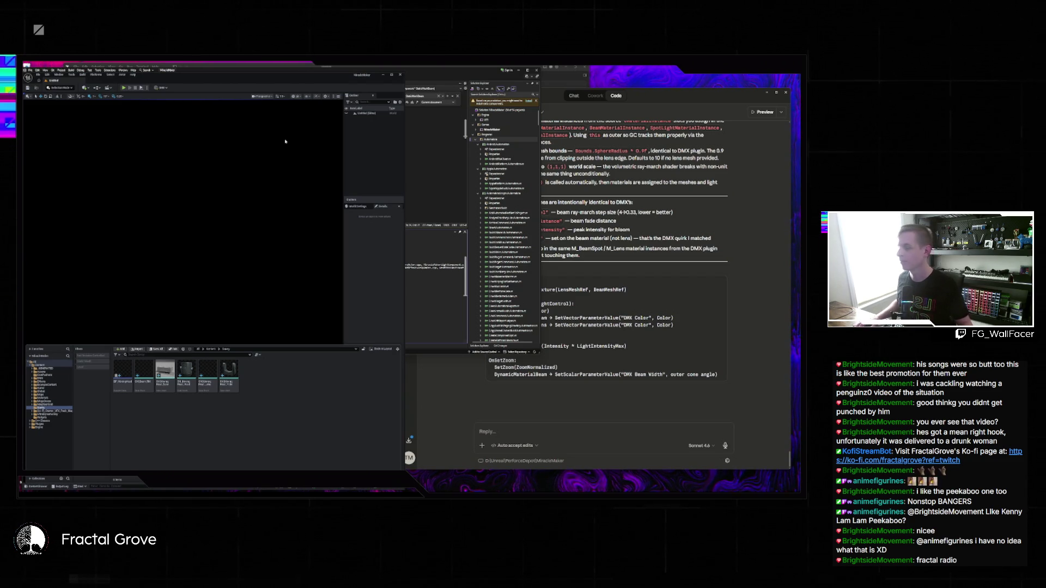
{"action": "double_click", "coordinate": [128, 381]}
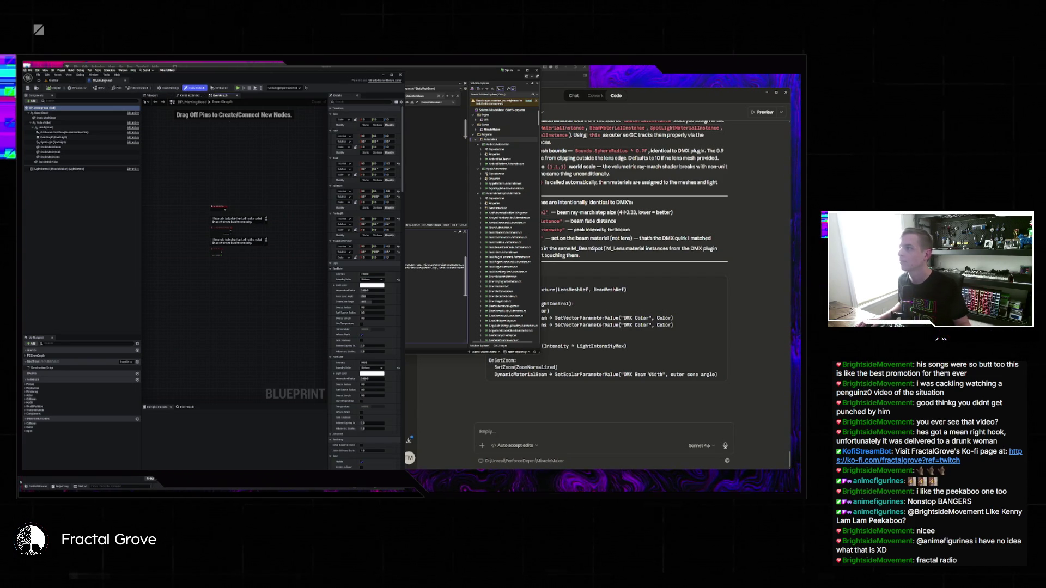
Step: Load the most recent level and open the BP_MovingHead Blueprint editor
{"action": "left_click", "coordinate": [62, 80]}
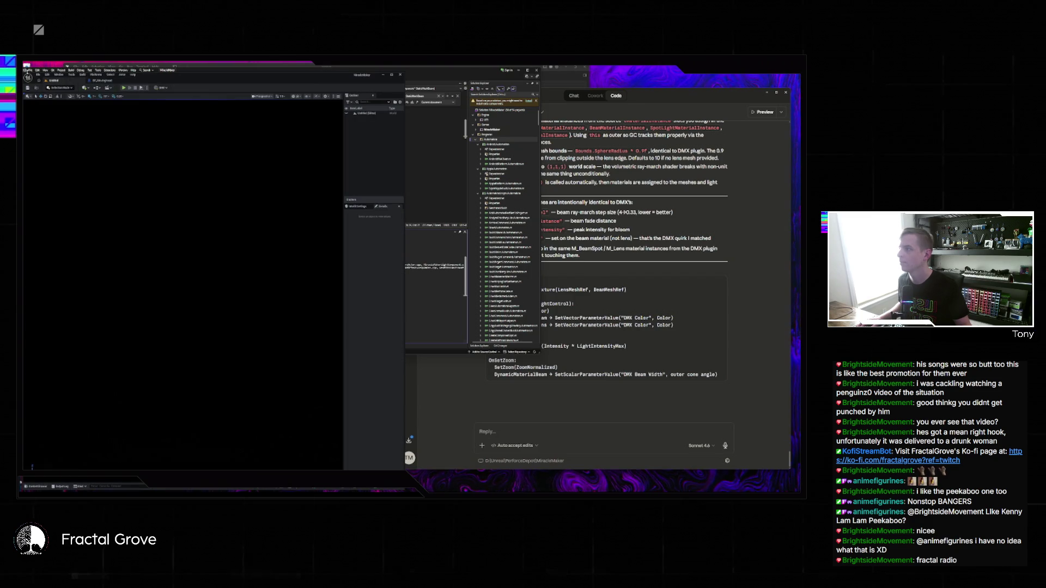
{"action": "left_click", "coordinate": [27, 71]}
{"action": "mouse_move", "coordinate": [65, 100]}
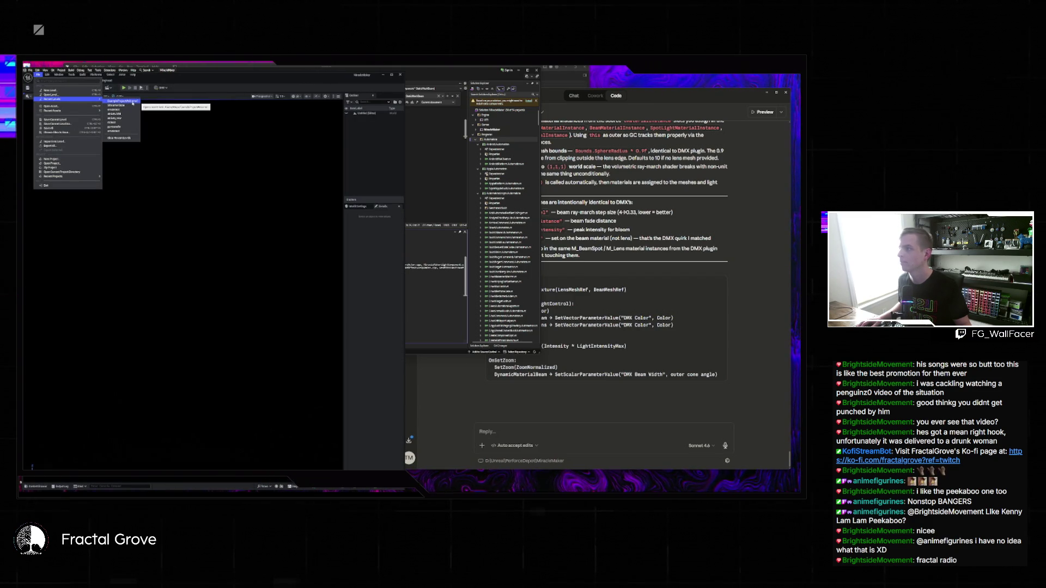
{"action": "left_click", "coordinate": [133, 102]}
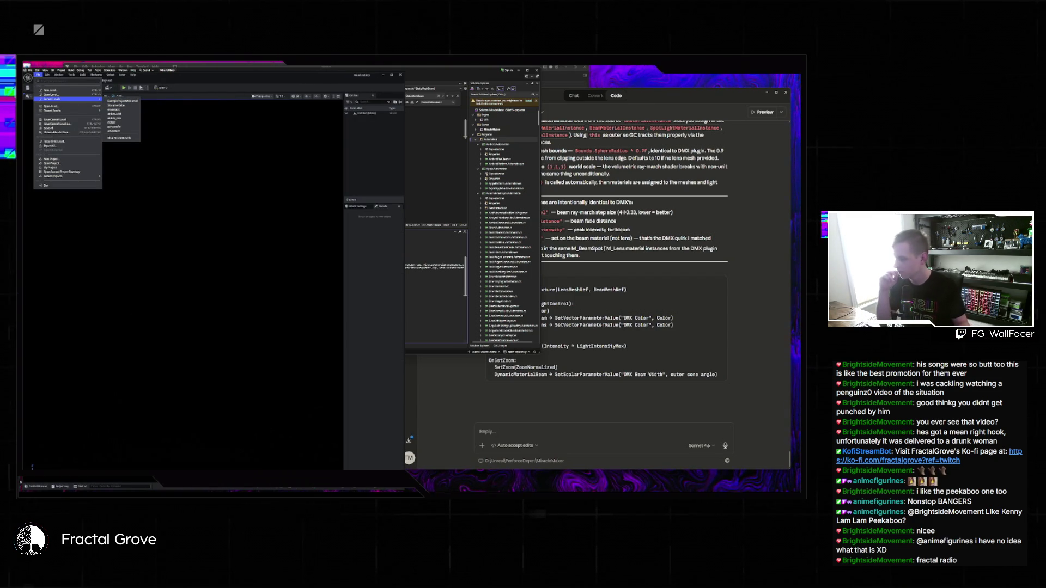
{"action": "left_click", "coordinate": [44, 488]}
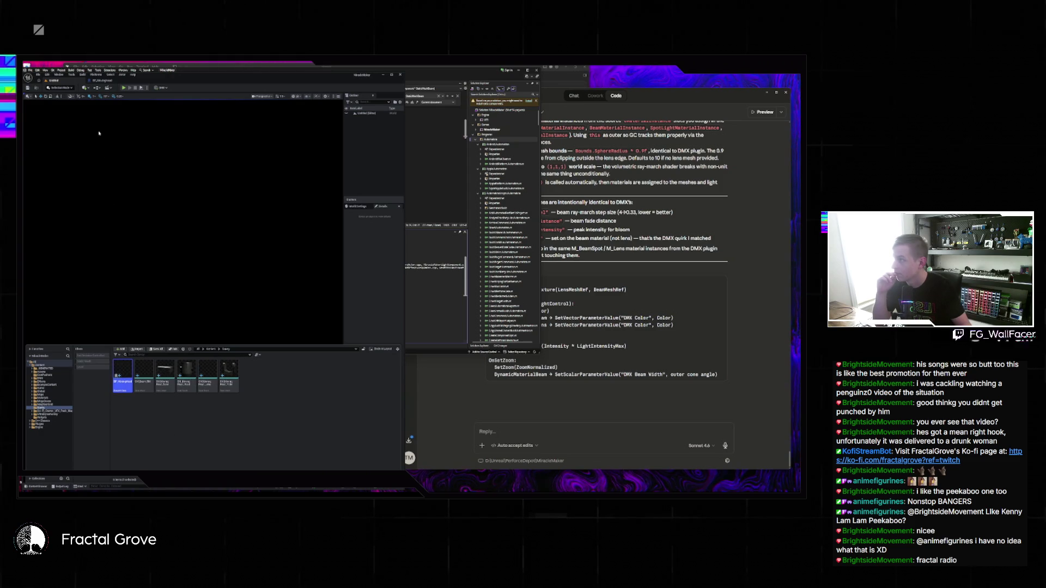
{"action": "double_click", "coordinate": [123, 371]}
{"action": "left_click", "coordinate": [663, 237]}
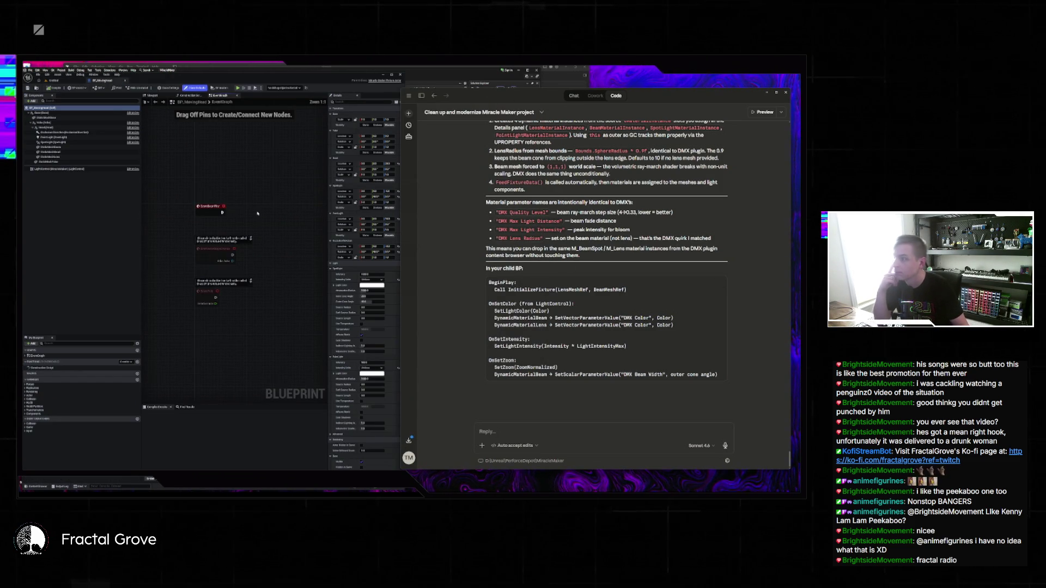
Step: Add an Initialize Fixture node after the start event, with the mesh component wired into LensMesh
{"action": "right_click", "coordinate": [260, 214]}
{"action": "type", "text": "initialize"}
{"action": "key", "text": "Return"}
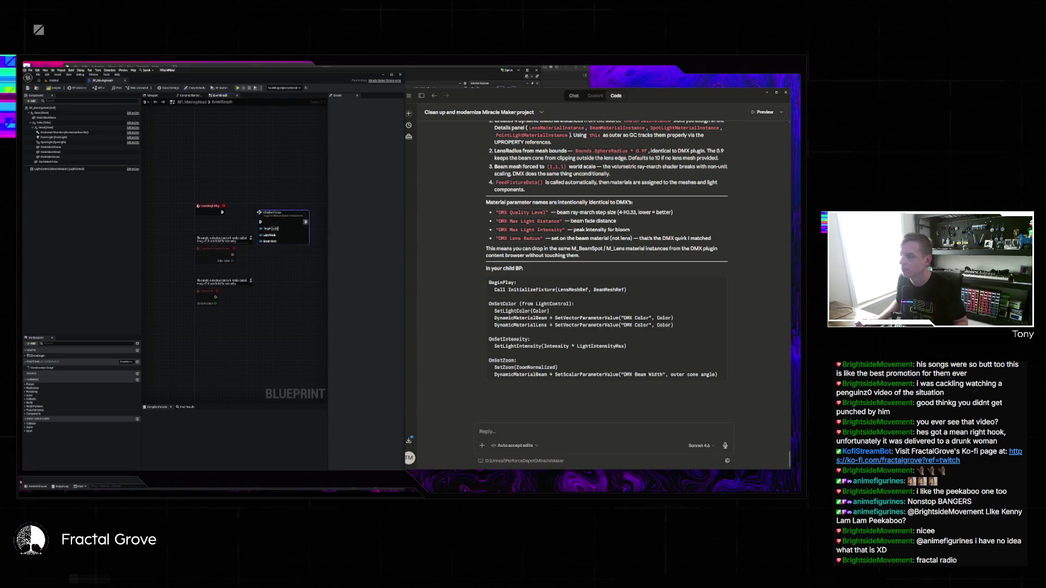
{"action": "left_click_drag", "start_coordinate": [262, 222], "coordinate": [222, 212]}
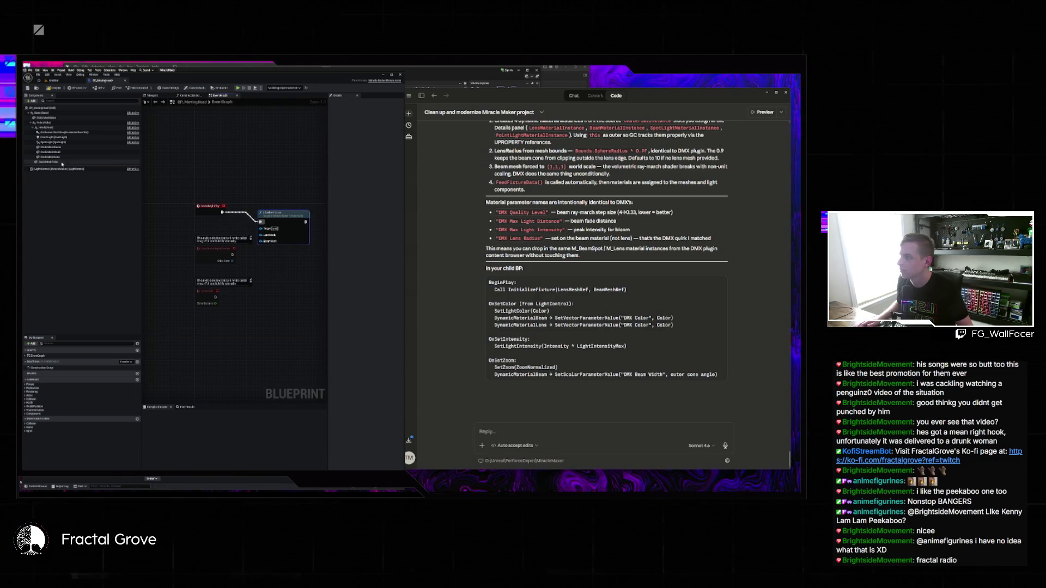
{"action": "left_click", "coordinate": [81, 152]}
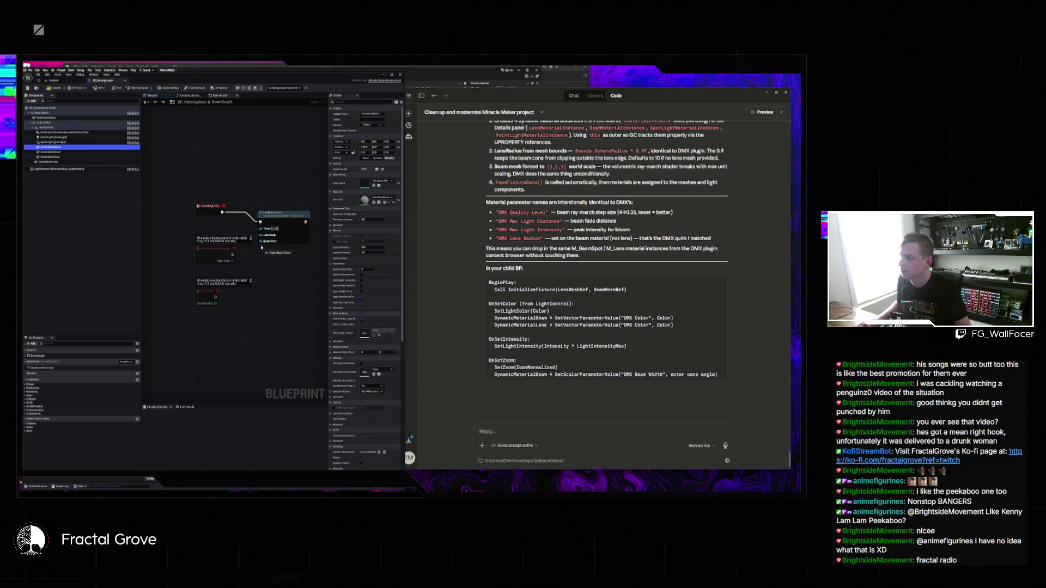
{"action": "mouse_move", "coordinate": [87, 157]}
{"action": "left_mouse_down"}
{"action": "mouse_move", "coordinate": [179, 185]}
{"action": "mouse_move", "coordinate": [265, 236]}
{"action": "left_mouse_up"}
{"action": "left_click", "coordinate": [292, 217]}
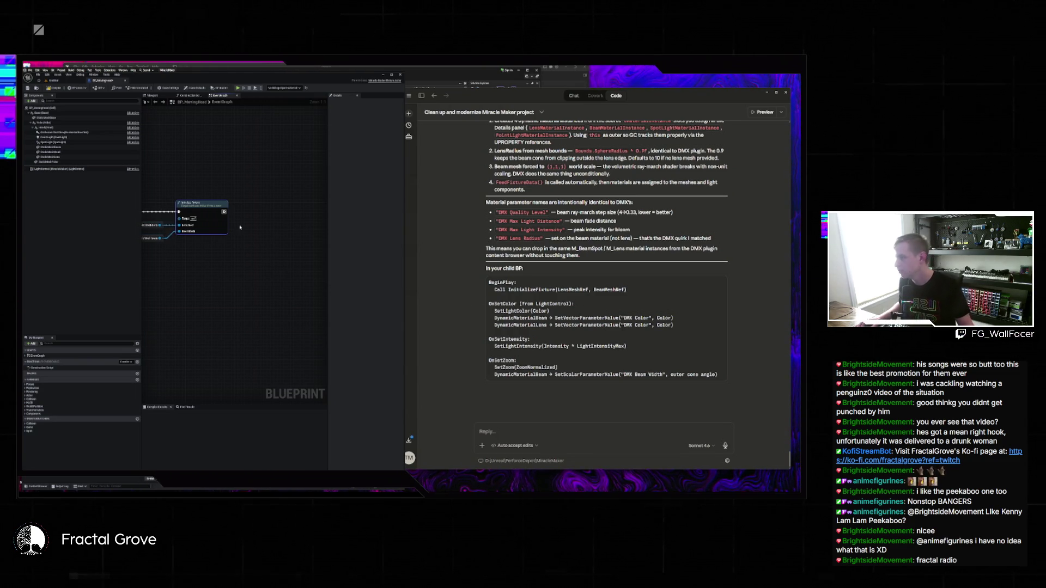
{"action": "left_click", "coordinate": [54, 80]}
Step: Reopen the most recent level and test it briefly in Play mode
{"action": "left_click", "coordinate": [38, 74]}
{"action": "mouse_move", "coordinate": [52, 100]}
{"action": "left_click", "coordinate": [136, 102]}
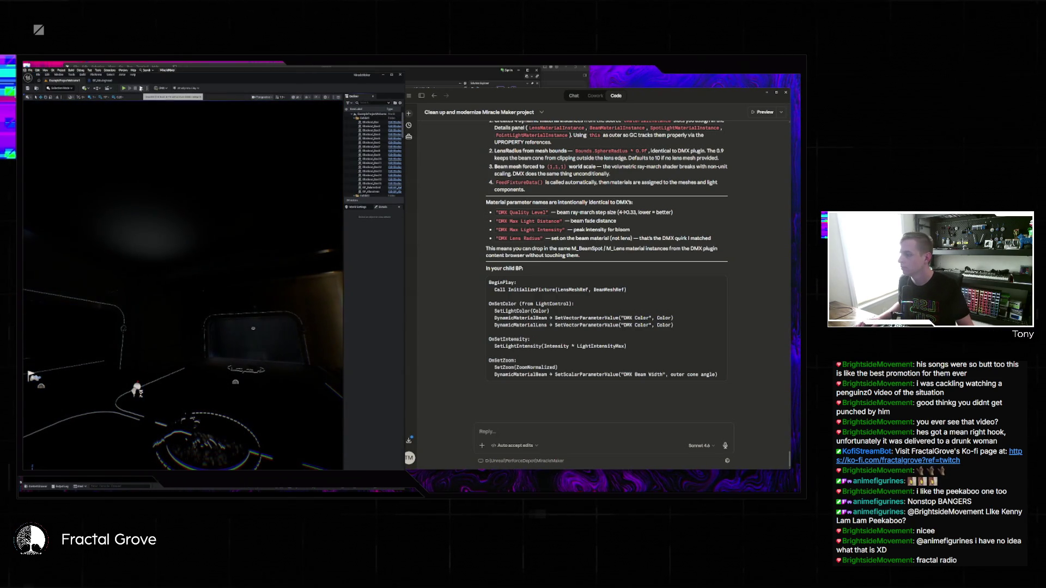
{"action": "left_click", "coordinate": [143, 88]}
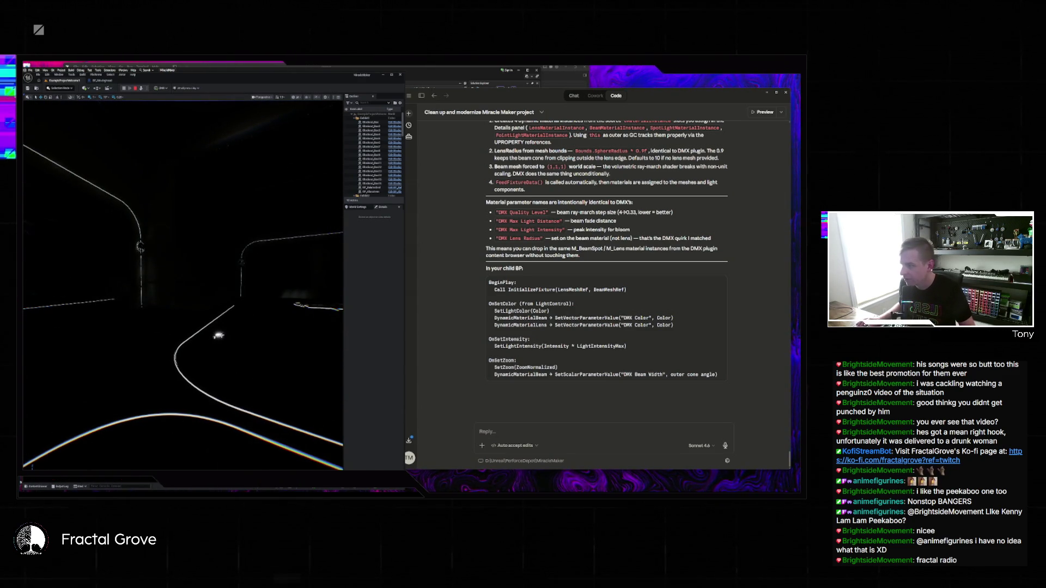
{"action": "key", "text": "Escape"}
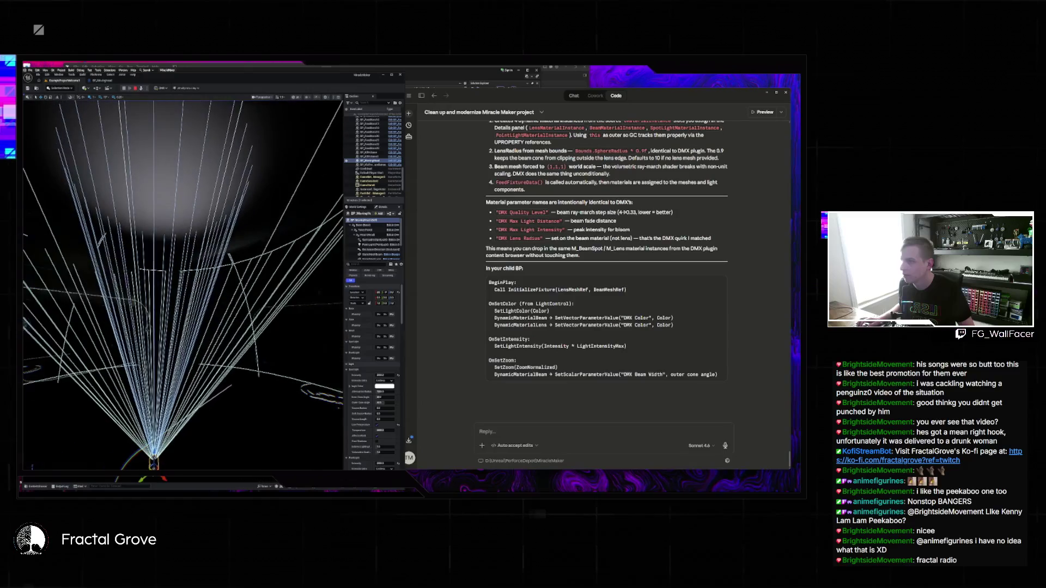
Step: Focus on the fixture's mesh and orbit around it to inspect the light cones
{"action": "scroll", "coordinate": [384, 250], "scroll_direction": "down", "scroll_amount": 1}
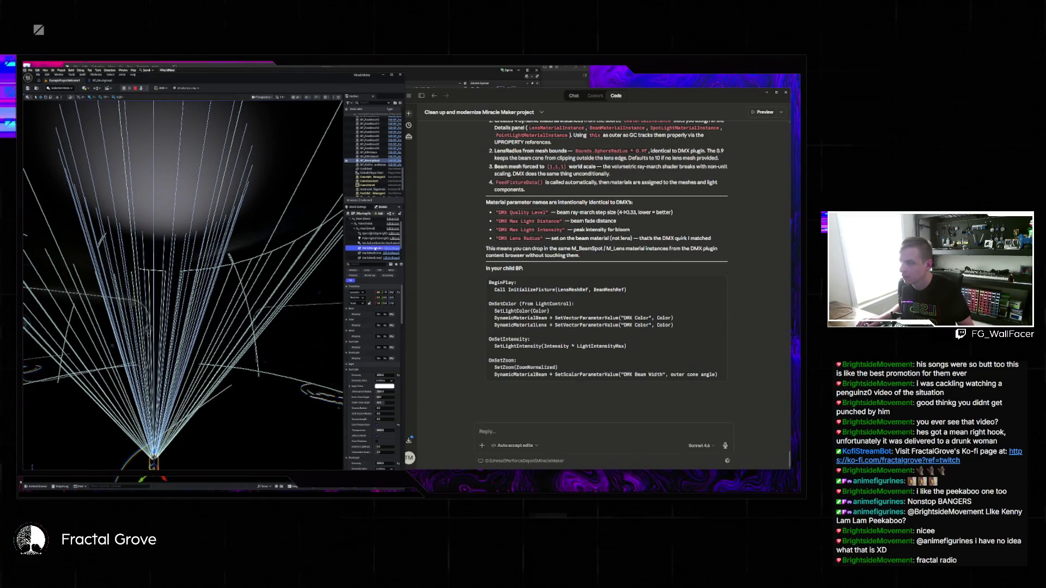
{"action": "left_click", "coordinate": [375, 249]}
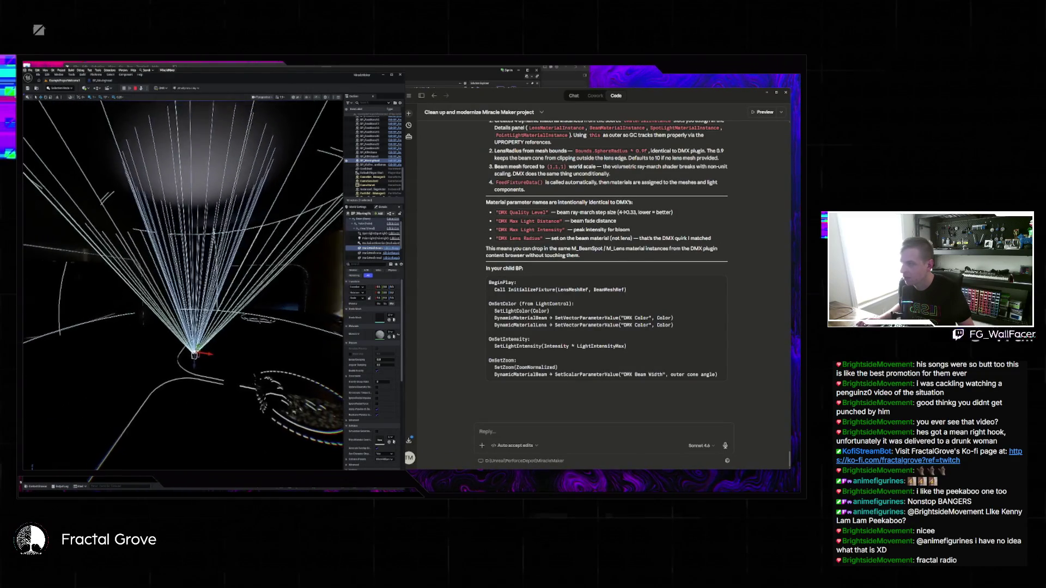
{"action": "key", "text": "f"}
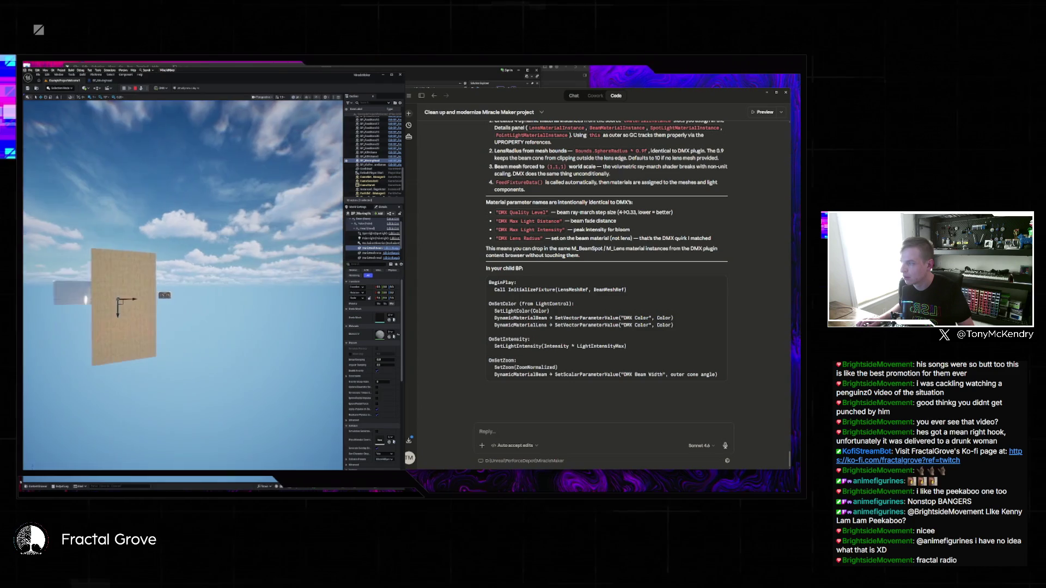
{"action": "left_click_drag", "start_coordinate": [180, 300], "coordinate": [269, 299]}
{"action": "key", "text": "alt+2"}
{"action": "left_click_drag", "start_coordinate": [218, 300], "coordinate": [338, 299]}
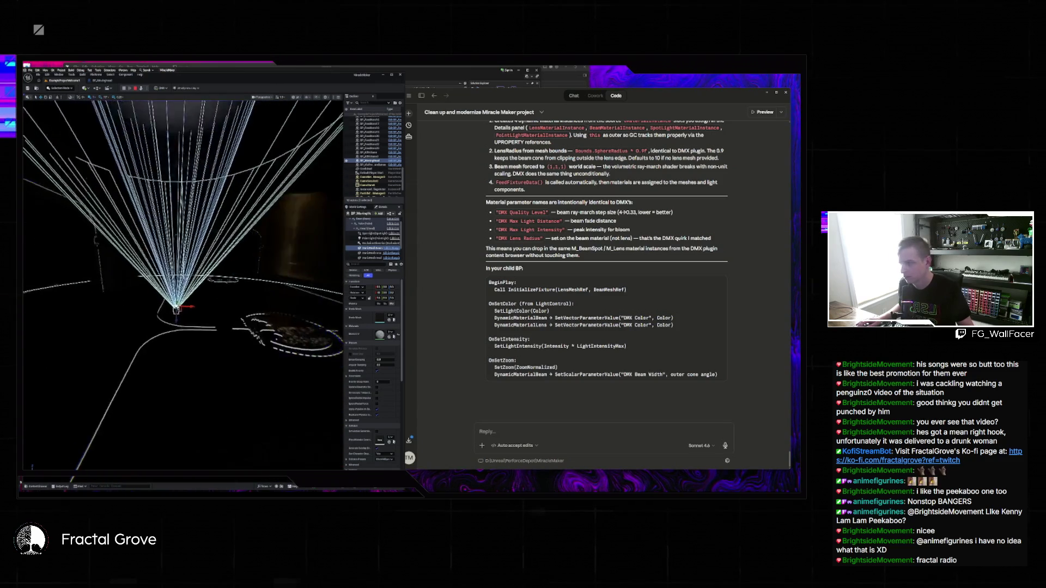
{"action": "key", "text": "f"}
{"action": "left_click_drag", "start_coordinate": [185, 300], "coordinate": [229, 299]}
{"action": "scroll", "coordinate": [183, 283], "scroll_direction": "up", "scroll_amount": 5}
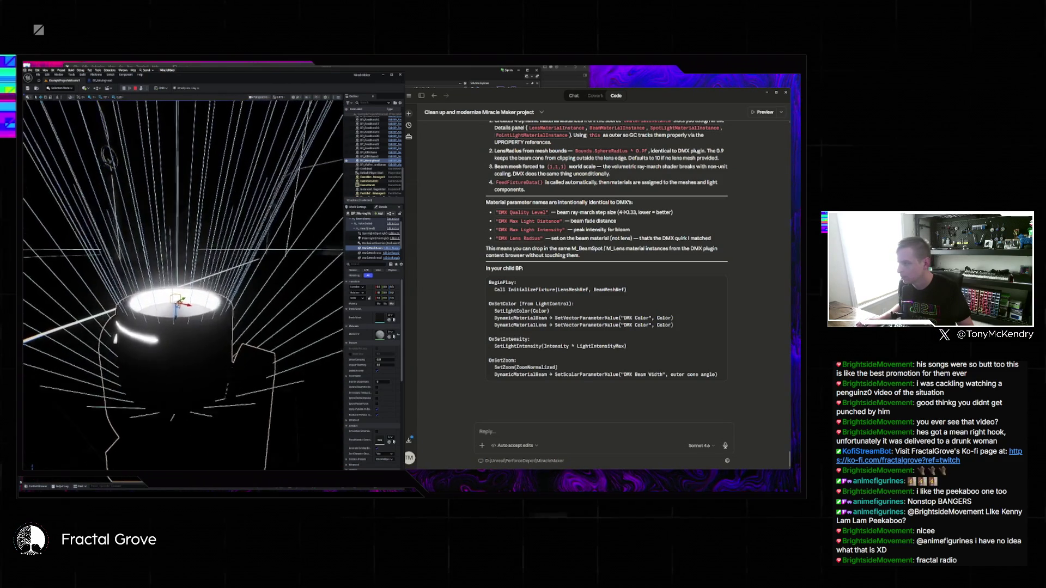
{"action": "left_click_drag", "start_coordinate": [183, 283], "coordinate": [150, 248]}
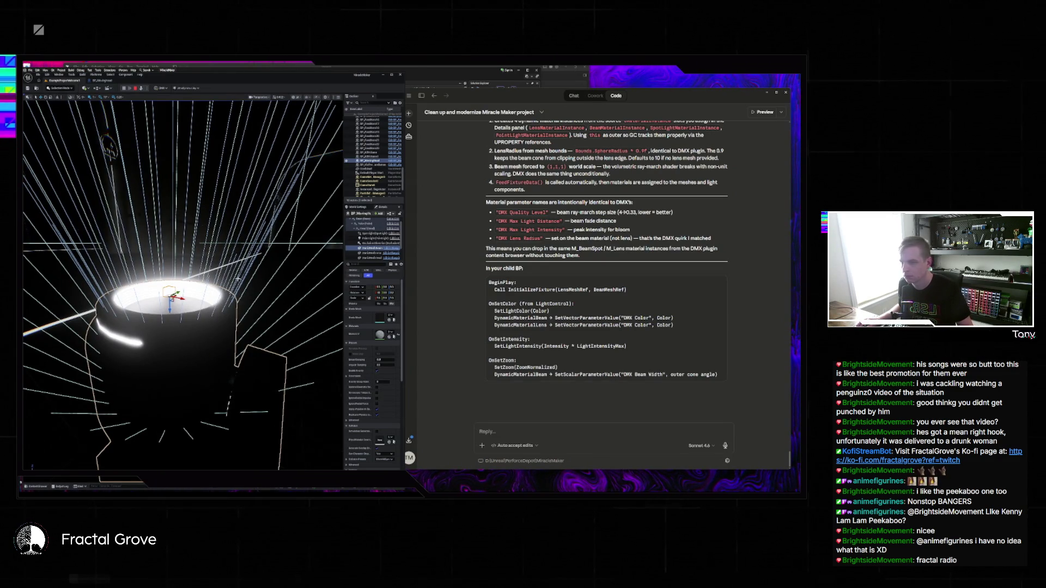
Step: Scroll back through Claude Code's Initialize Fixture summary, then switch to the project folder window
{"action": "mouse_move", "coordinate": [596, 95]}
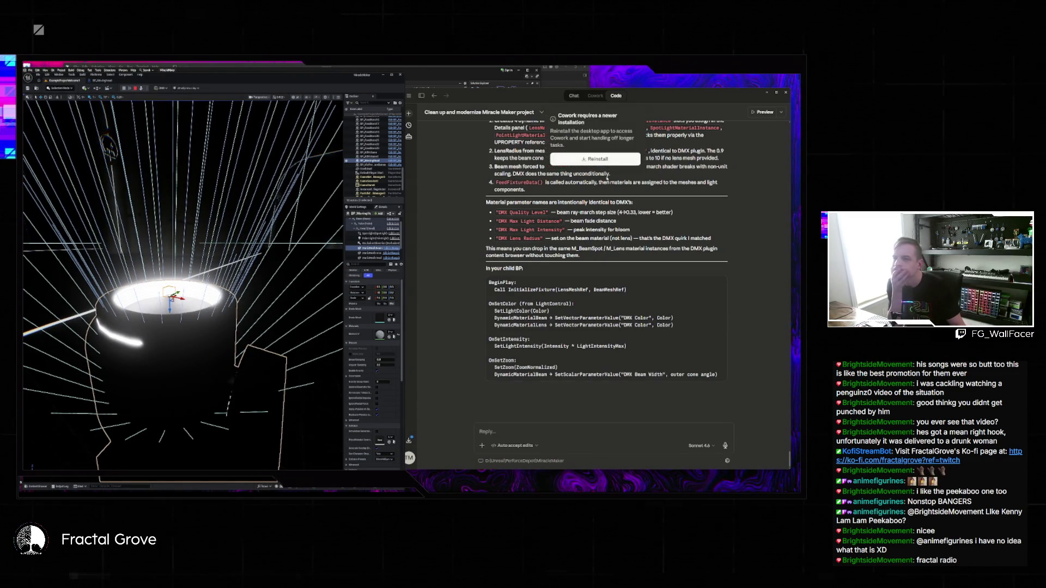
{"action": "scroll", "coordinate": [621, 193], "scroll_direction": "up", "scroll_amount": 3}
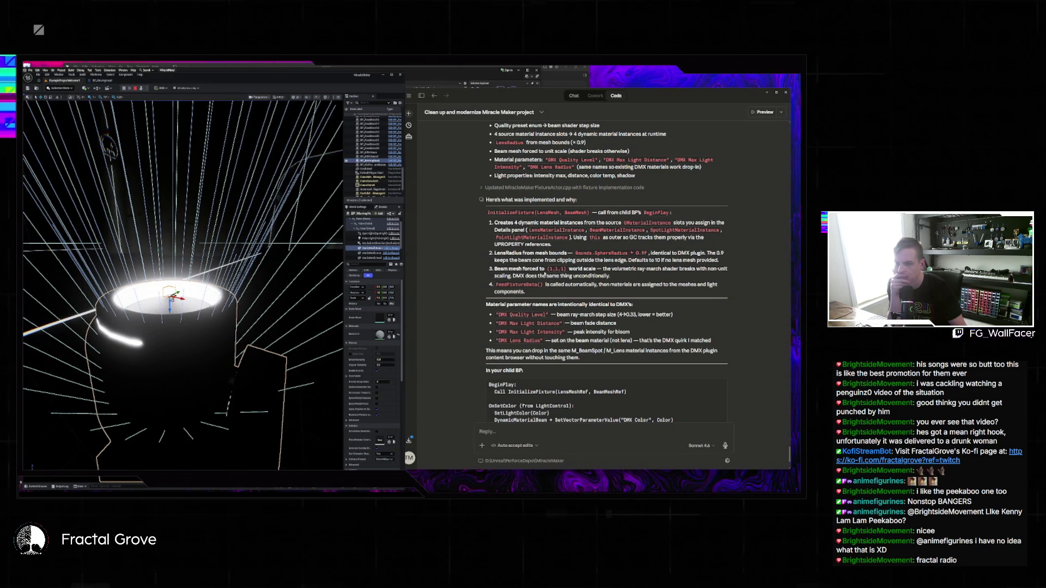
{"action": "scroll", "coordinate": [551, 271], "scroll_direction": "down", "scroll_amount": 3}
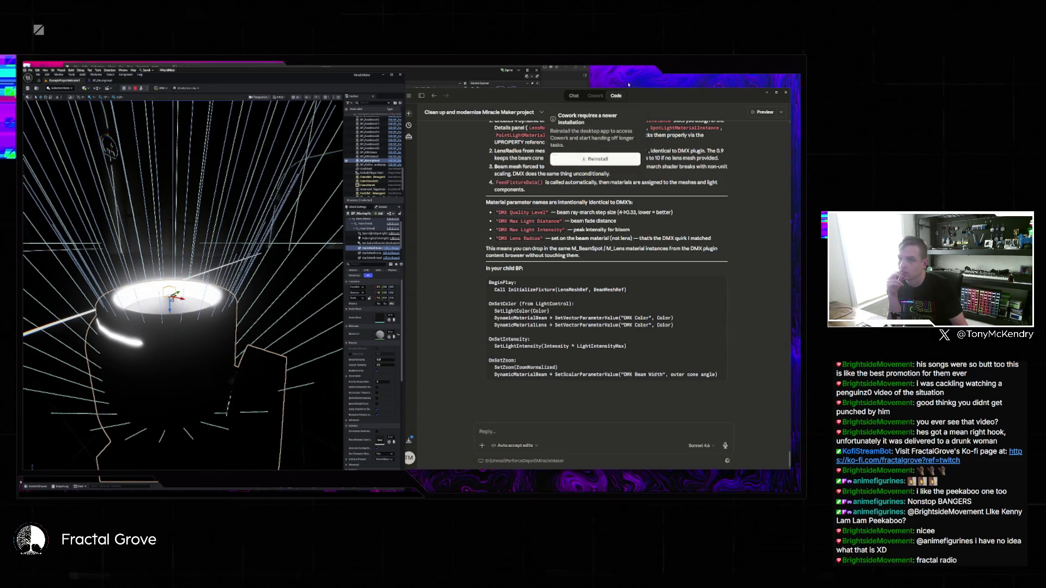
{"action": "key", "text": "alt+Tab"}
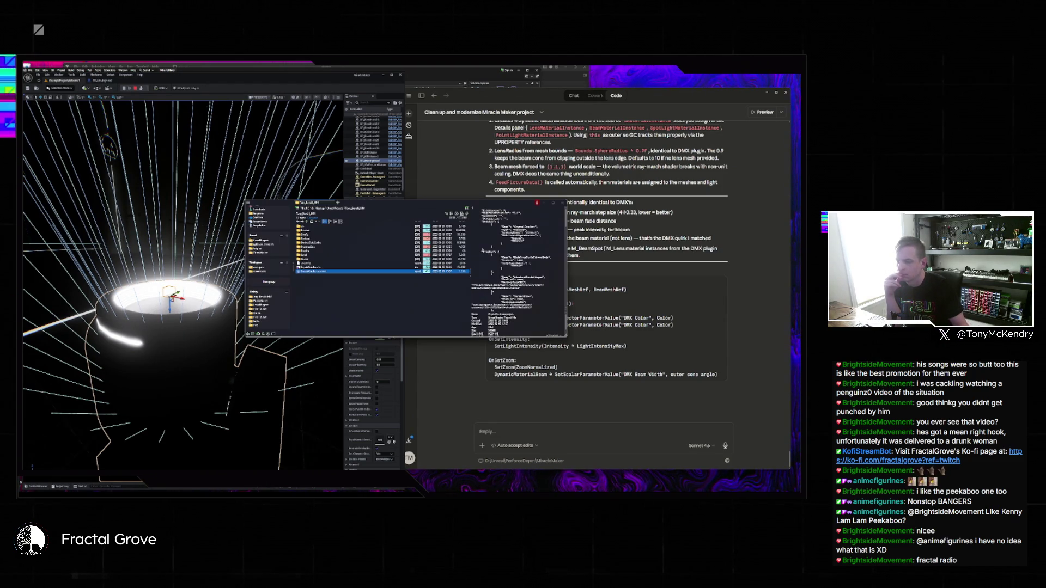
Step: Browse from the Unreal projects folder into the DMX test project and select its .uproject
{"action": "key", "text": "alt+Up"}
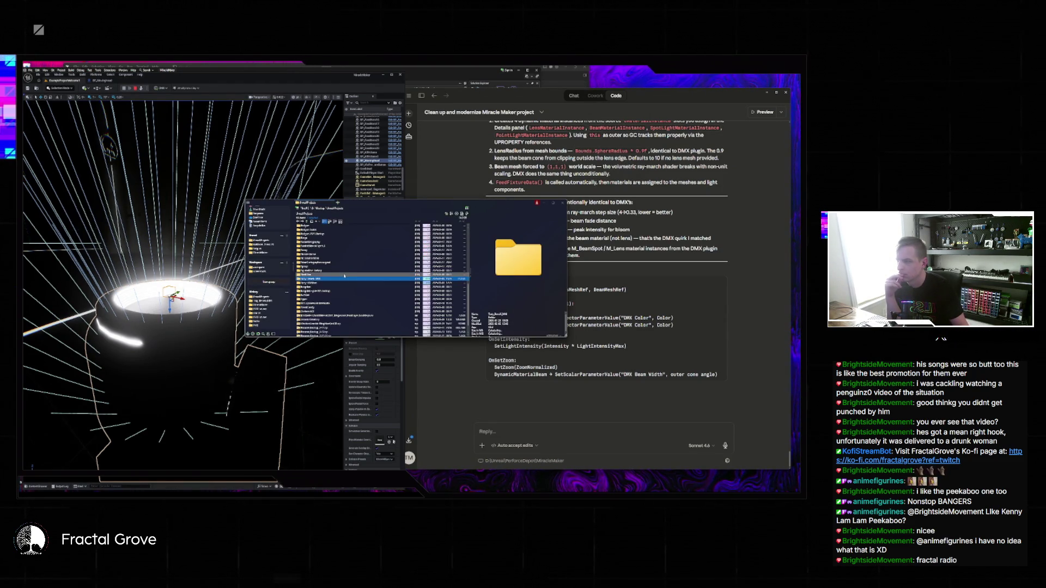
{"action": "double_click", "coordinate": [342, 276]}
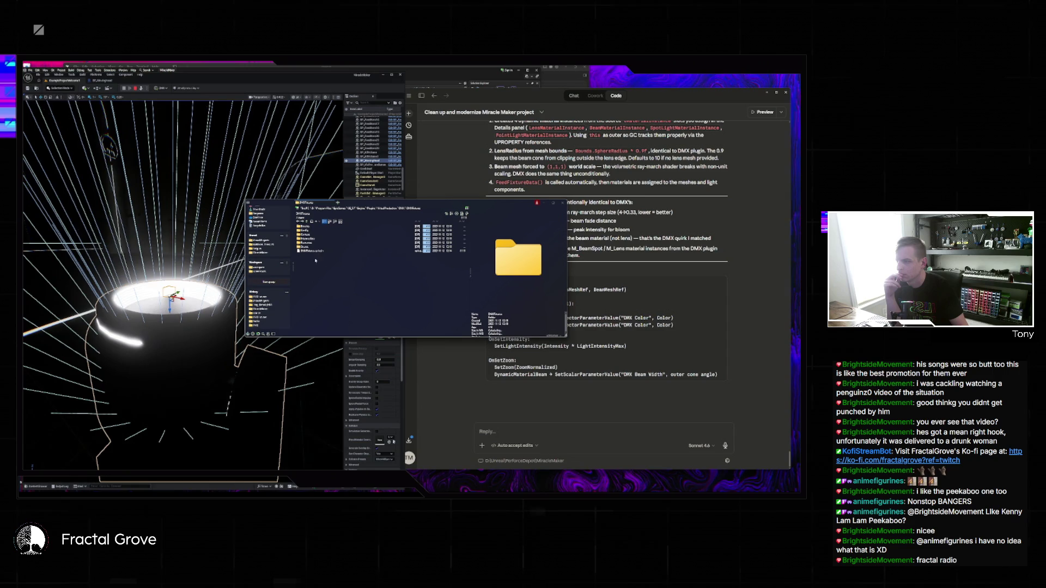
{"action": "key", "text": "alt+Left"}
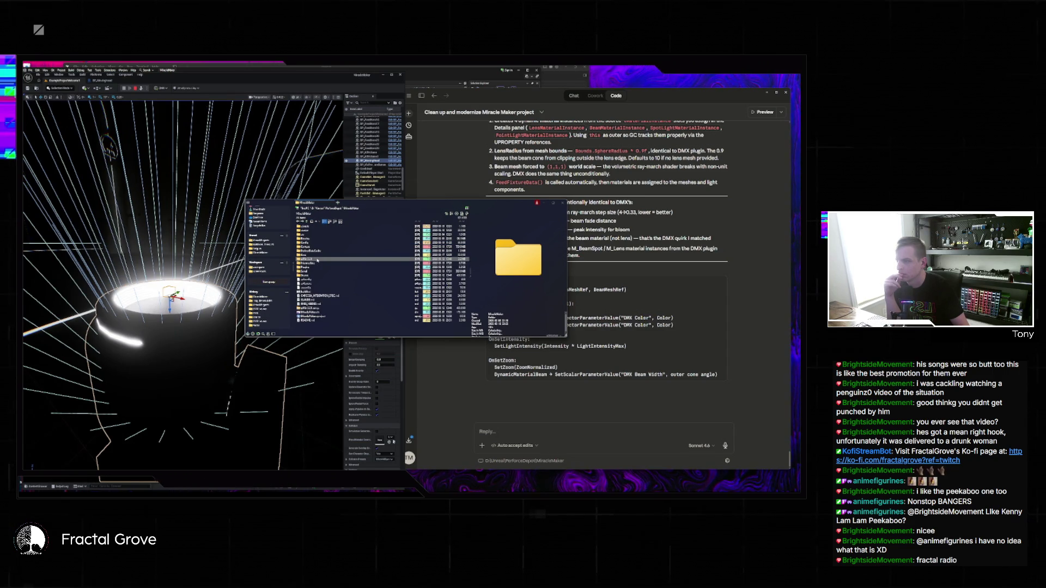
{"action": "key", "text": "alt+Left"}
{"action": "key", "text": "alt+Left"}
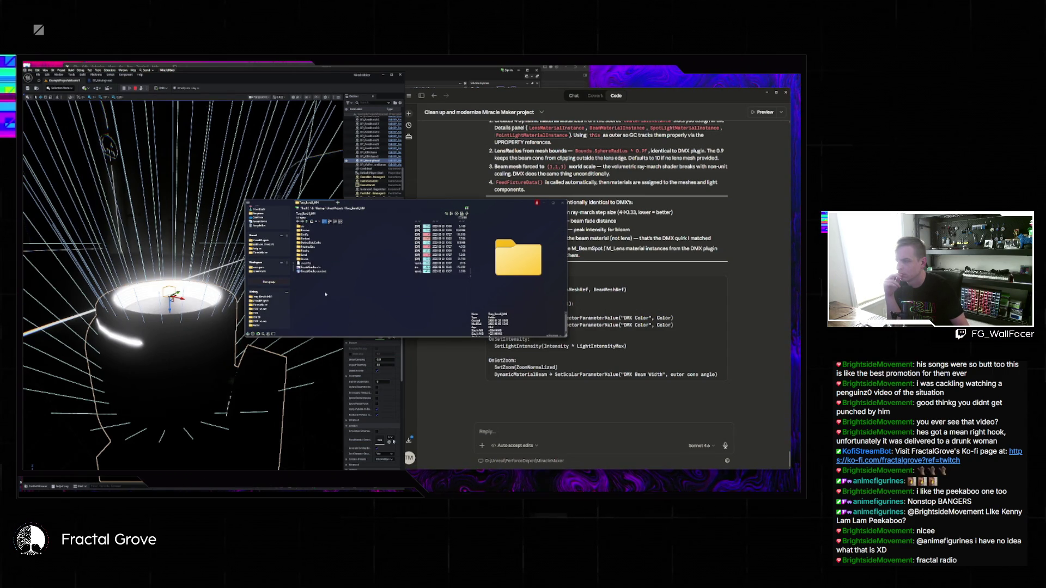
{"action": "left_click", "coordinate": [312, 272]}
Step: Return to the Claude chat and scroll through its child-Blueprint notes
{"action": "left_click", "coordinate": [762, 338]}
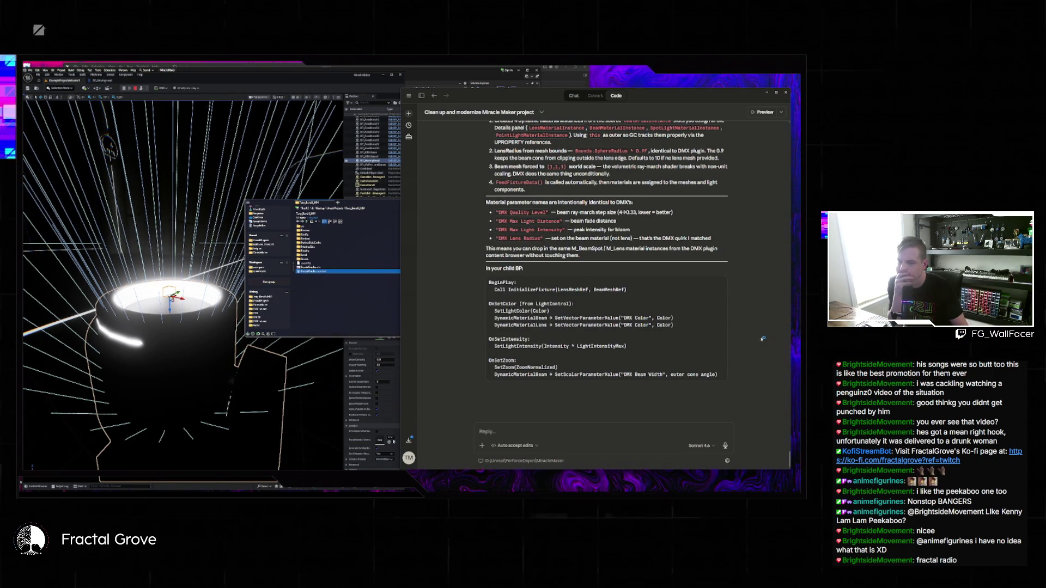
{"action": "scroll", "coordinate": [726, 341], "scroll_direction": "up", "scroll_amount": 5}
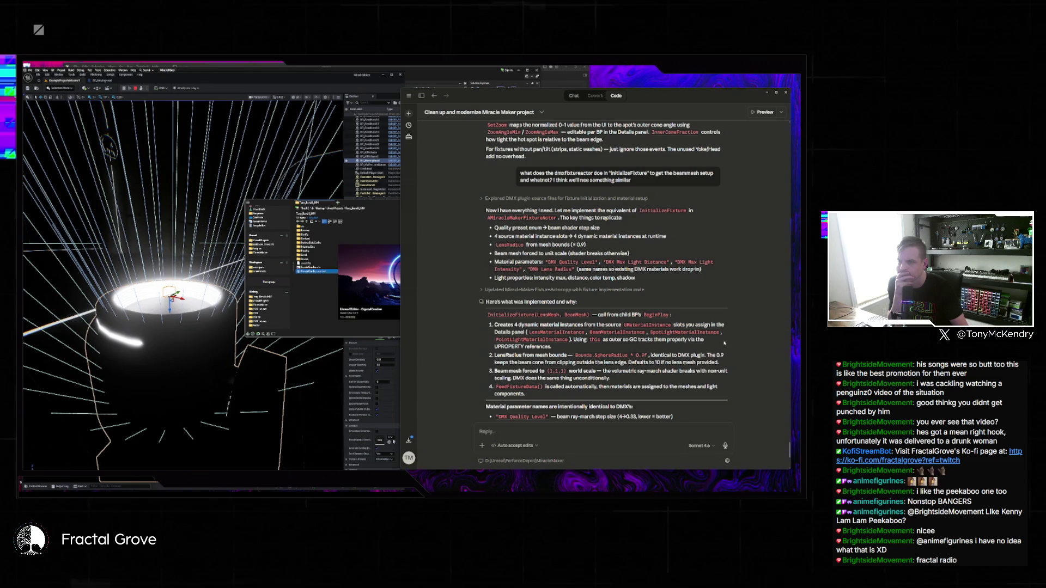
{"action": "scroll", "coordinate": [724, 343], "scroll_direction": "down", "scroll_amount": 5}
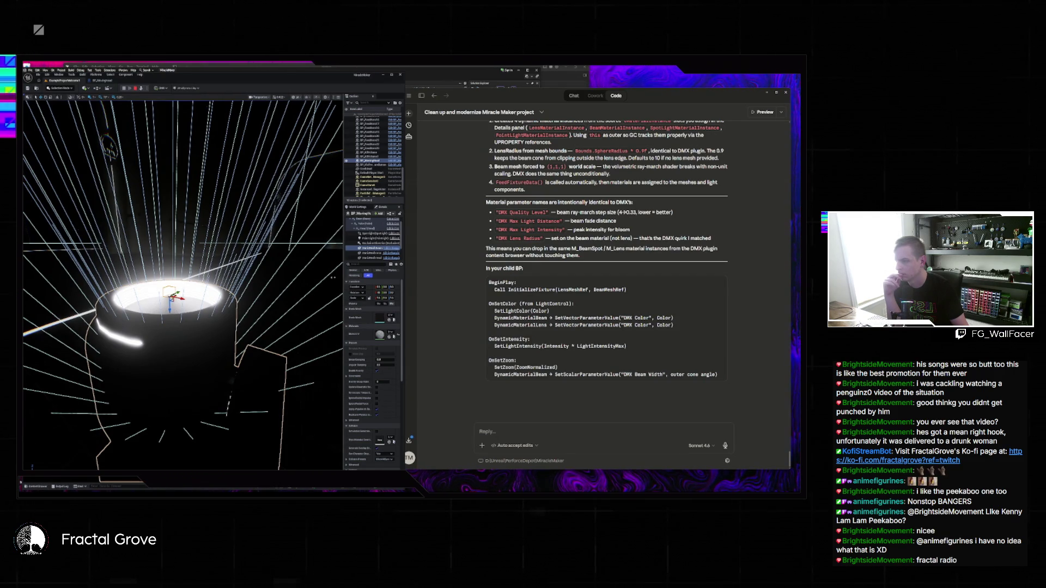
Step: Widen the panels and browse the second editor's DmxFixtures > LightFixtures folder
{"action": "left_click_drag", "start_coordinate": [341, 288], "coordinate": [298, 279]}
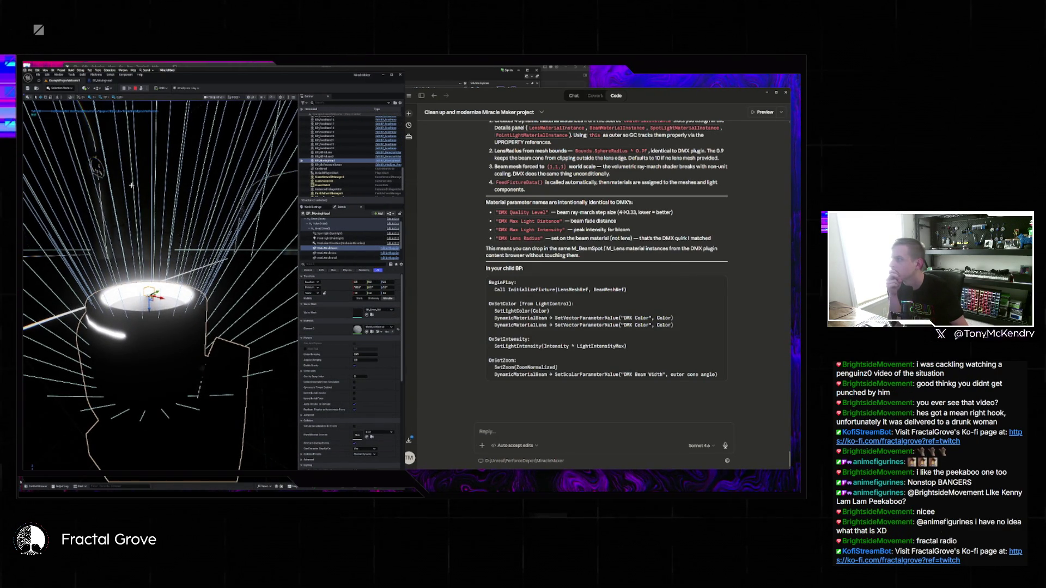
{"action": "left_click", "coordinate": [459, 443]}
{"action": "left_click", "coordinate": [309, 441]}
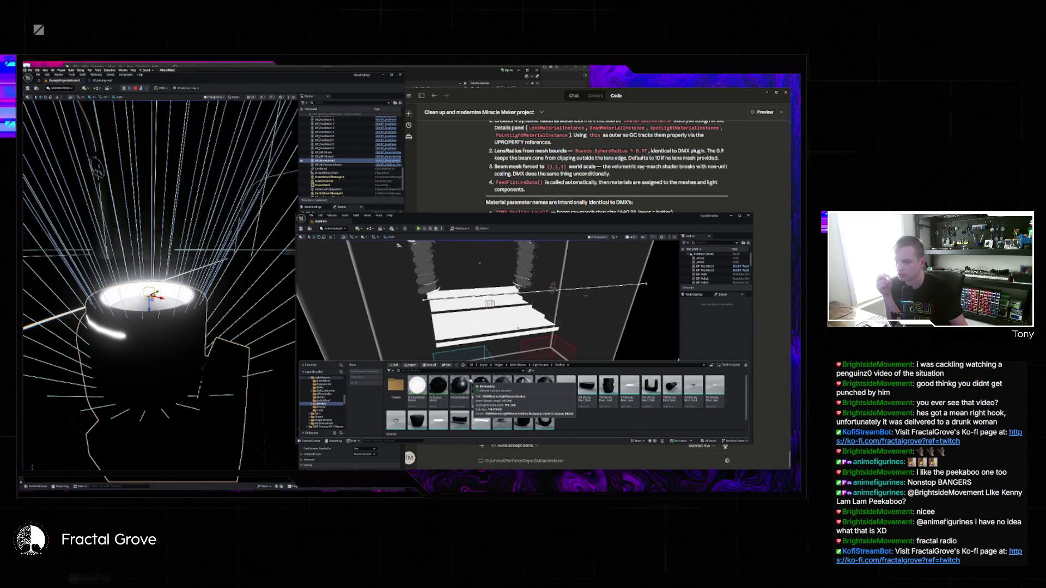
{"action": "left_click", "coordinate": [510, 366]}
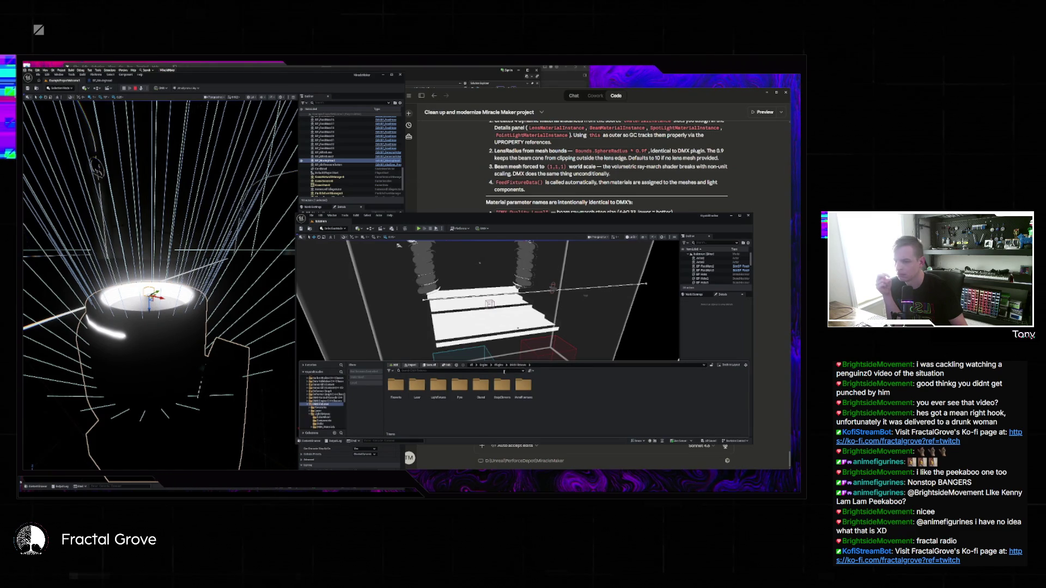
{"action": "double_click", "coordinate": [438, 387]}
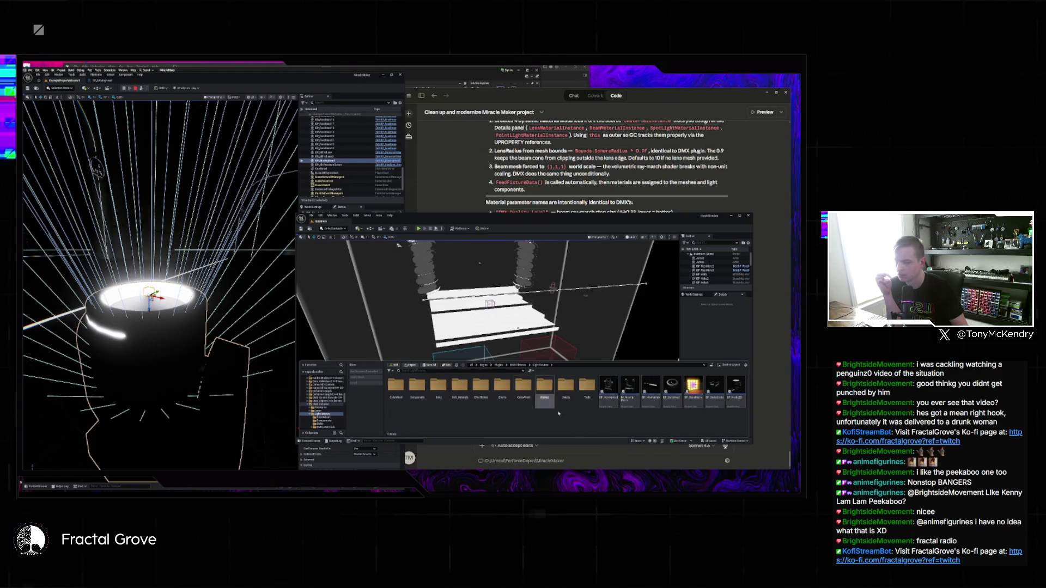
{"action": "left_click", "coordinate": [616, 456]}
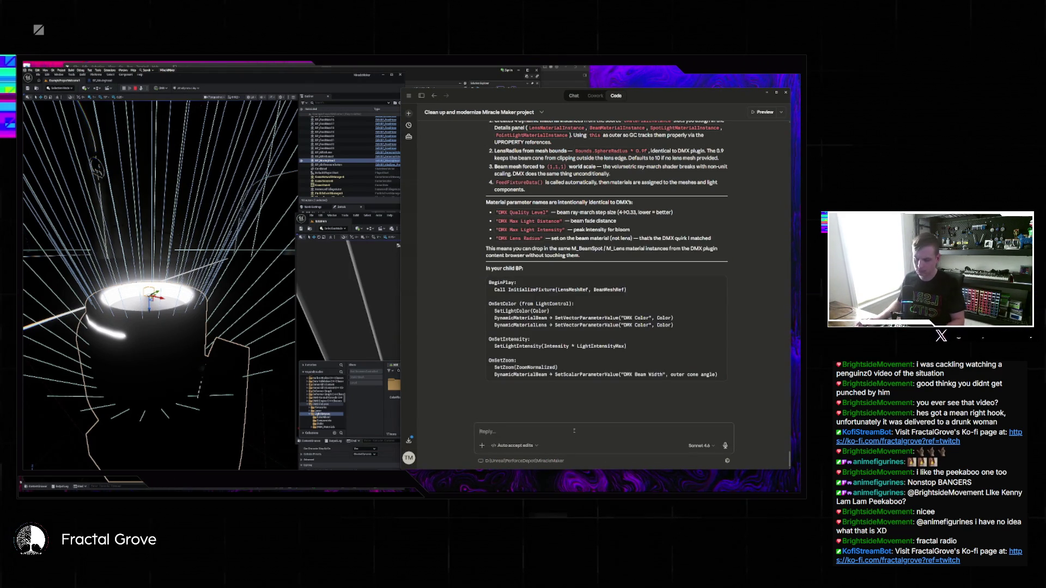
Step: Ask Claude why the beam mesh is a tiny cube and how to make a zoom-matched cone
{"action": "type", "text": "should the beam mesh be resizing to be"}
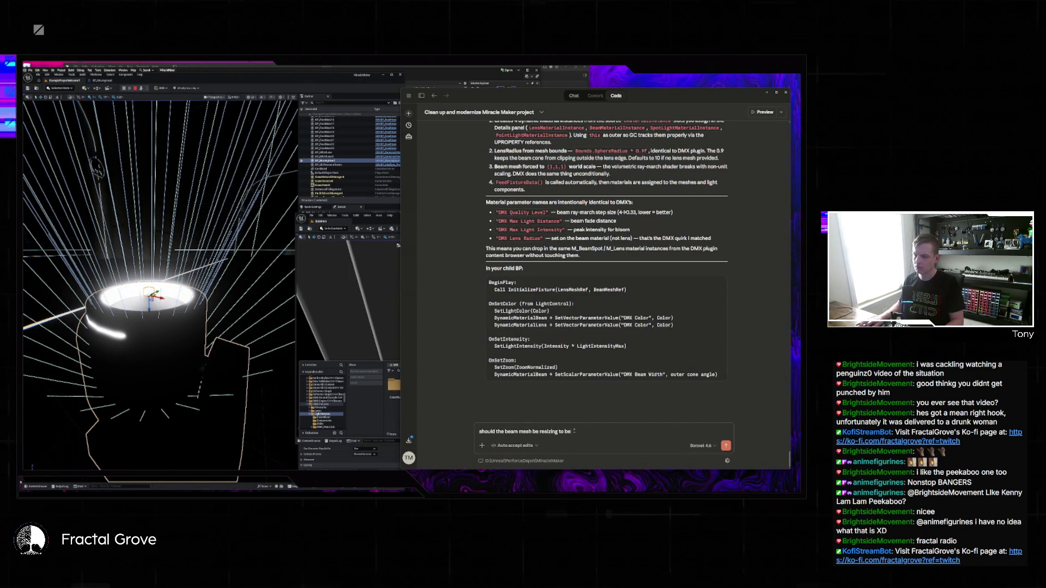
{"action": "key", "text": "BackSpace"}
{"action": "key", "text": "BackSpace"}
{"action": "type", "text": "ed? It looks like i"}
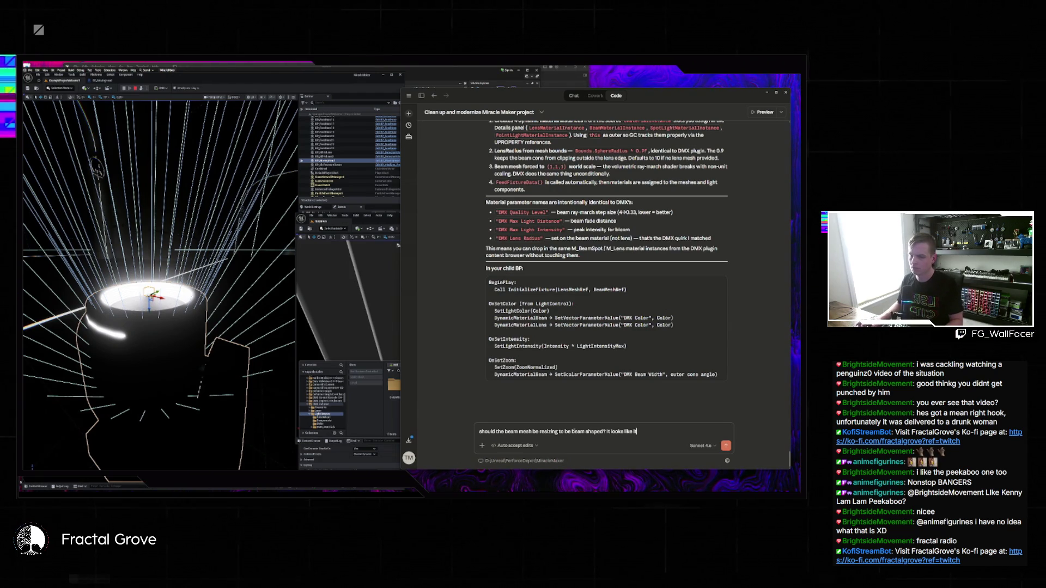
{"action": "type", "text": " tiny cube"}
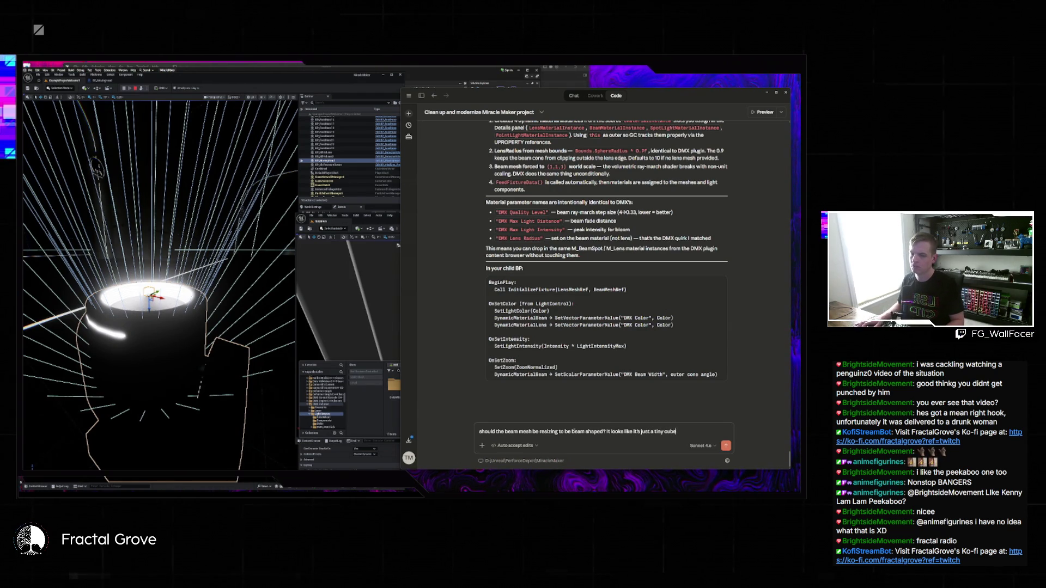
{"action": "key", "text": "BackSpace"}
{"action": "key", "text": "BackSpace"}
{"action": "key", "text": "BackSpace"}
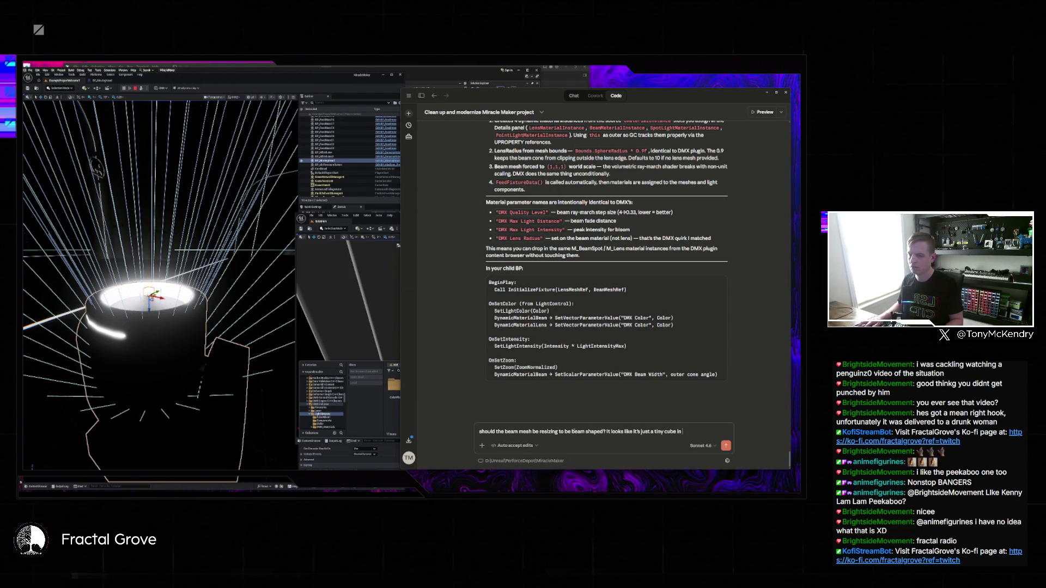
{"action": "type", "text": "that has not c"}
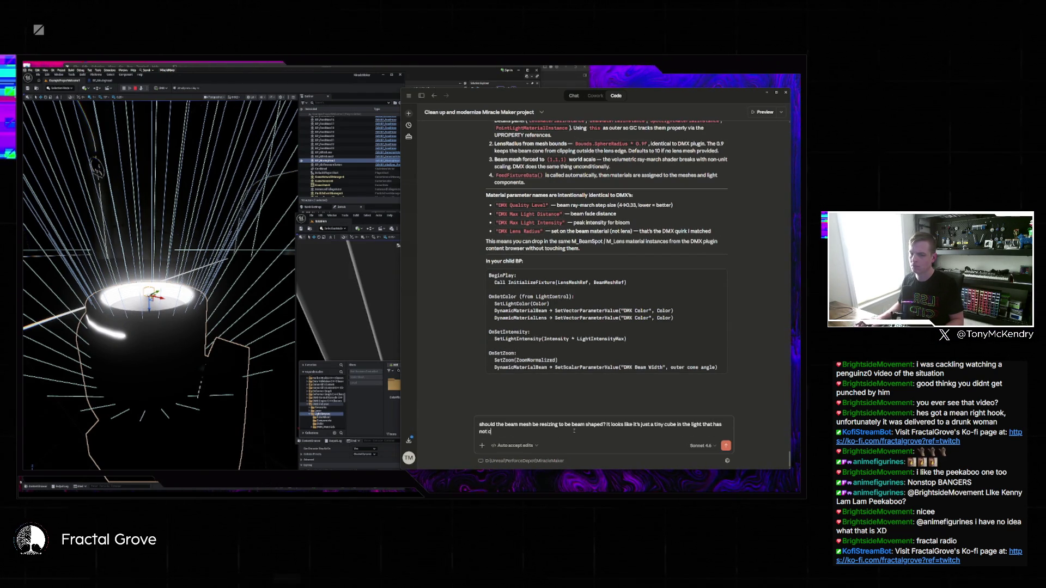
{"action": "type", "text": "hgna"}
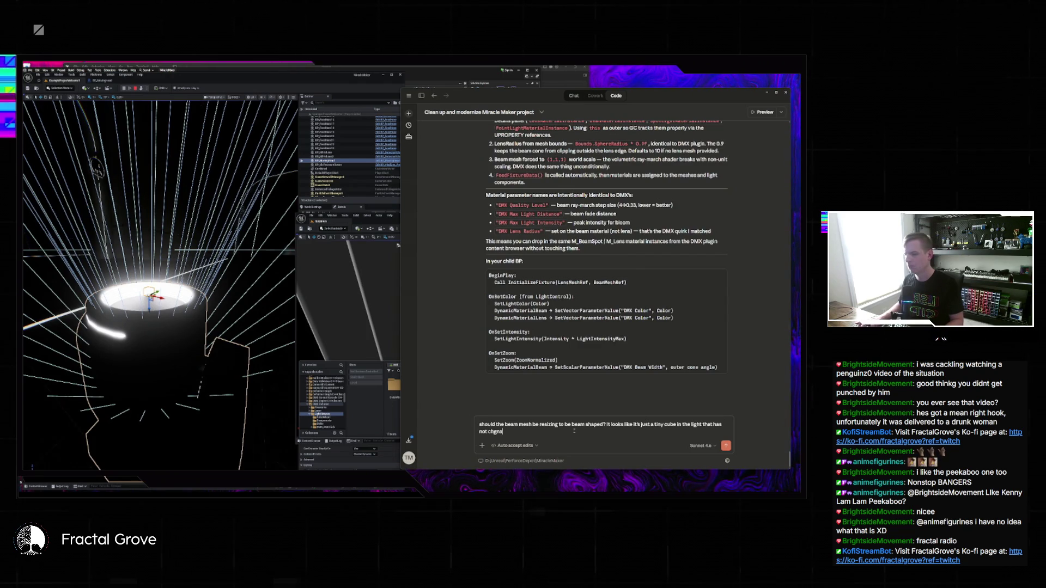
{"action": "key", "text": "BackSpace"}
{"action": "key", "text": "BackSpace"}
{"action": "key", "text": "BackSpace"}
{"action": "type", "text": "anged after initializing - how d"}
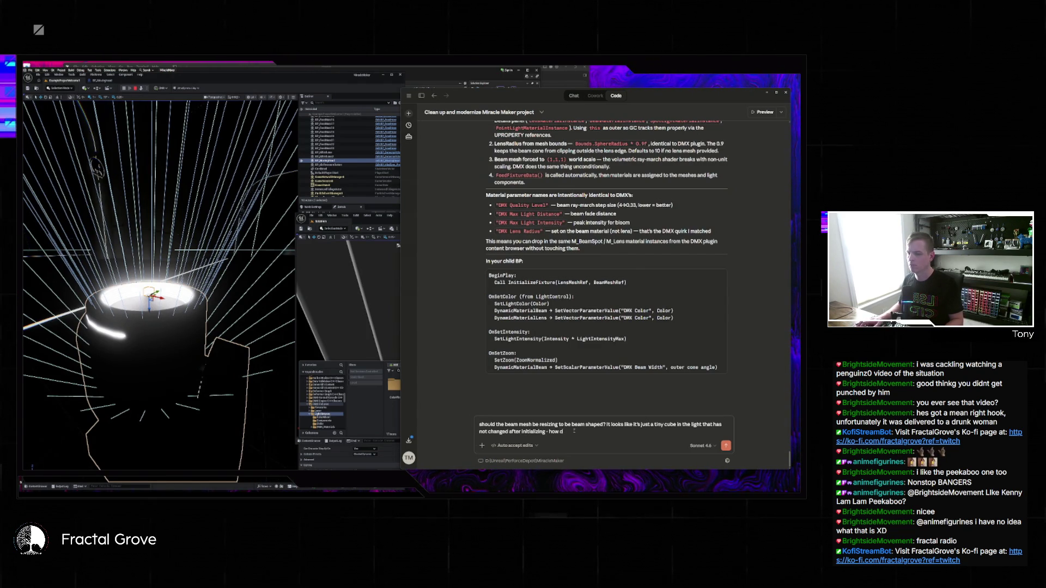
{"action": "type", "text": " look liek a l"}
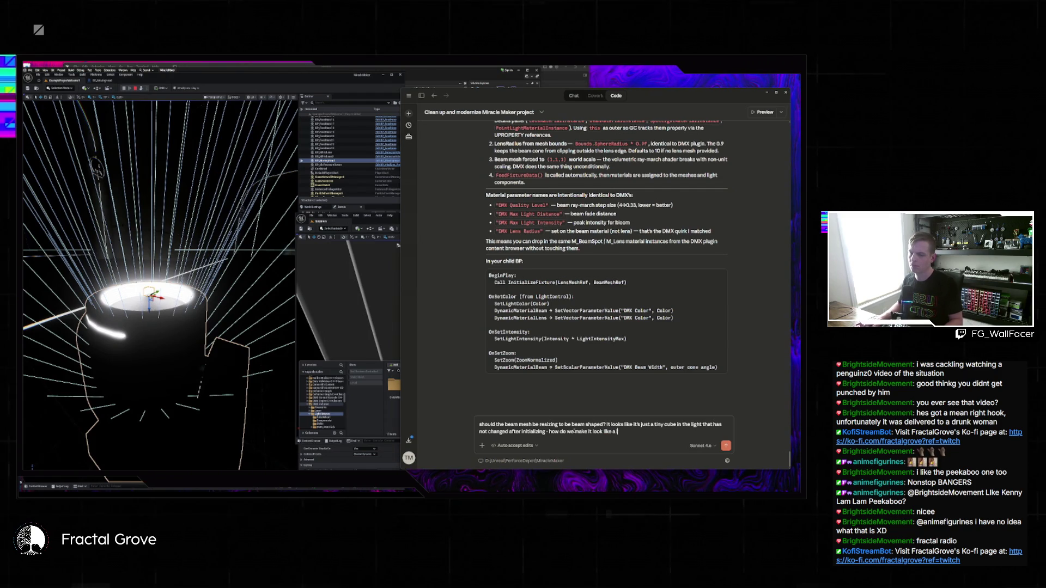
{"action": "type", "text": "ne that matches the zoom?"}
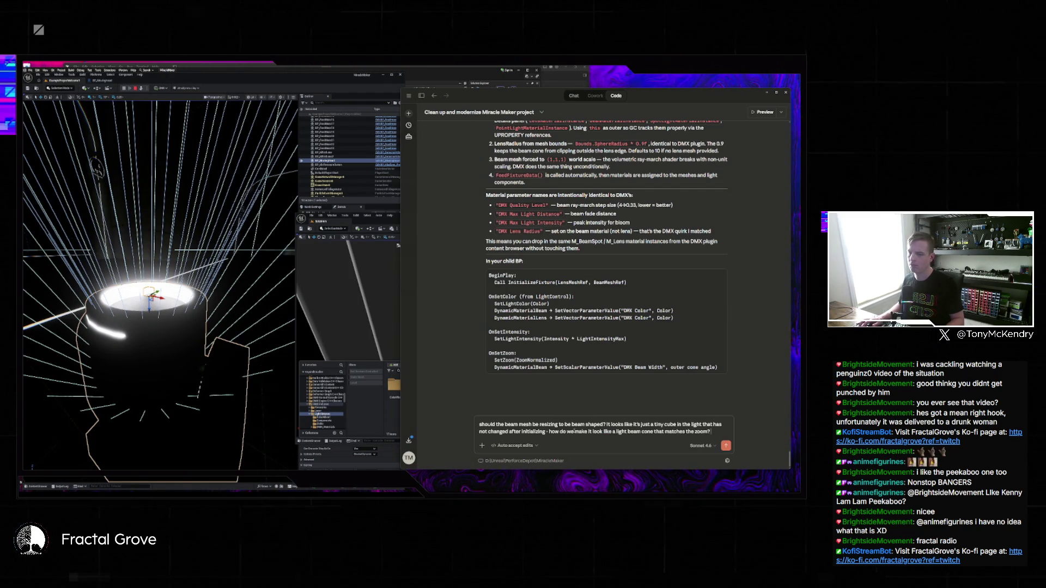
{"action": "key", "text": "Return"}
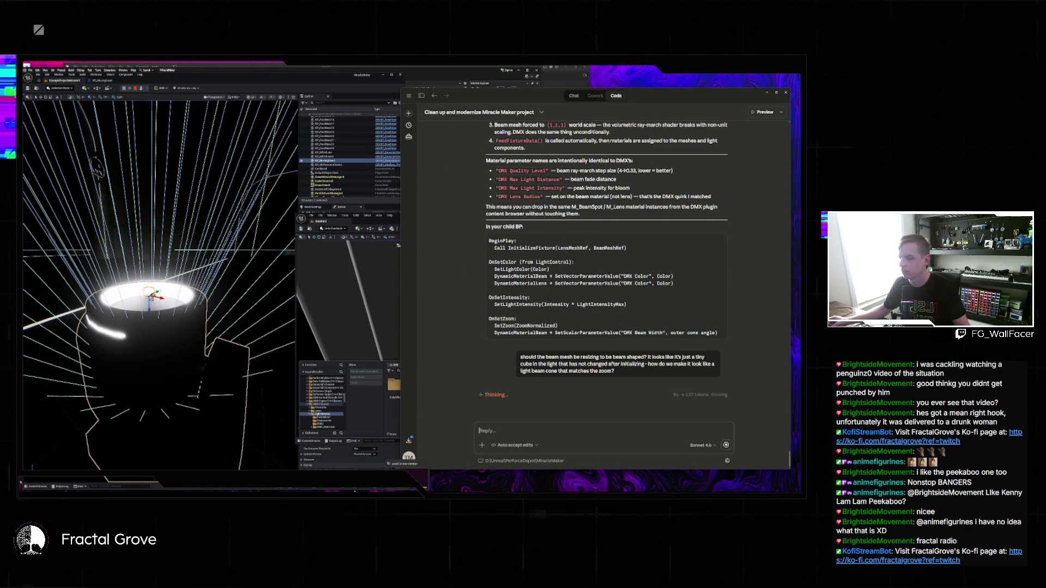
{"action": "key", "text": "alt+Tab"}
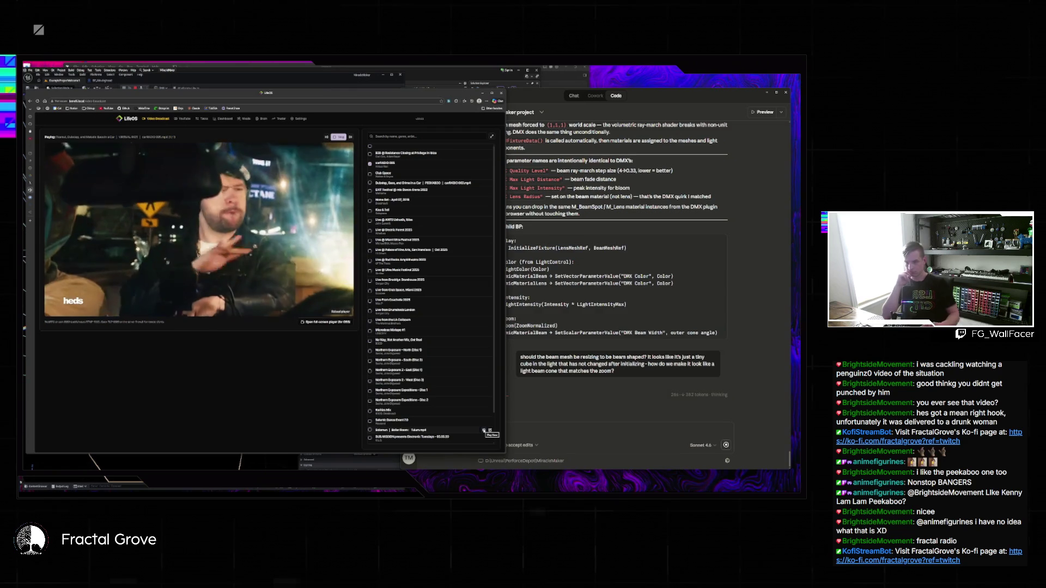
Step: Leave the DJ video for Claude, then bring up Unreal's File > Recent Levels list
{"action": "left_click", "coordinate": [581, 434]}
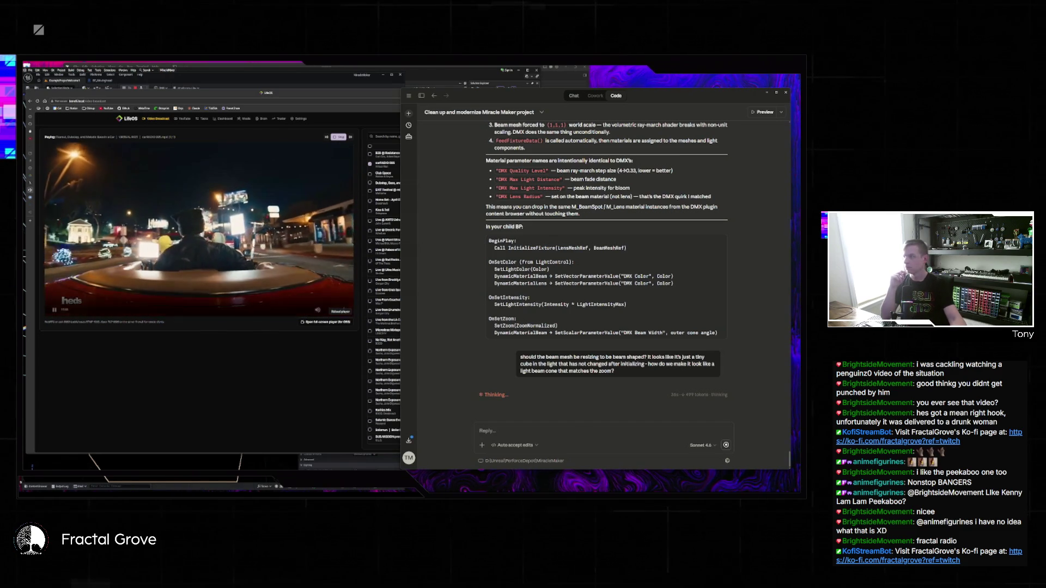
{"action": "left_click", "coordinate": [280, 487]}
{"action": "left_click", "coordinate": [38, 75]}
{"action": "mouse_move", "coordinate": [52, 103]}
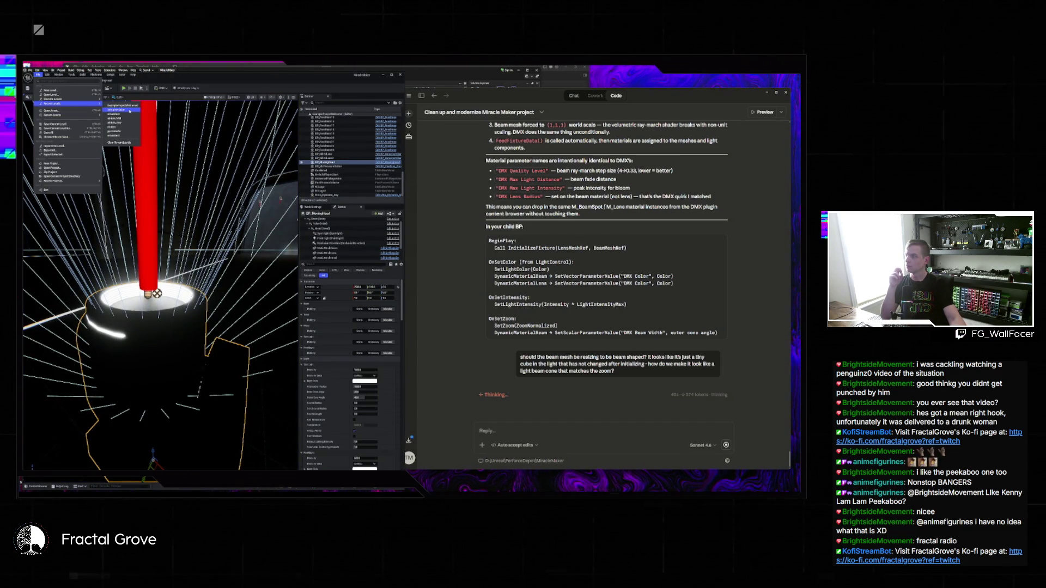
Step: Load the studio level from File > Recent Levels and start Play in Editor
{"action": "left_click", "coordinate": [122, 106]}
{"action": "left_click", "coordinate": [123, 88]}
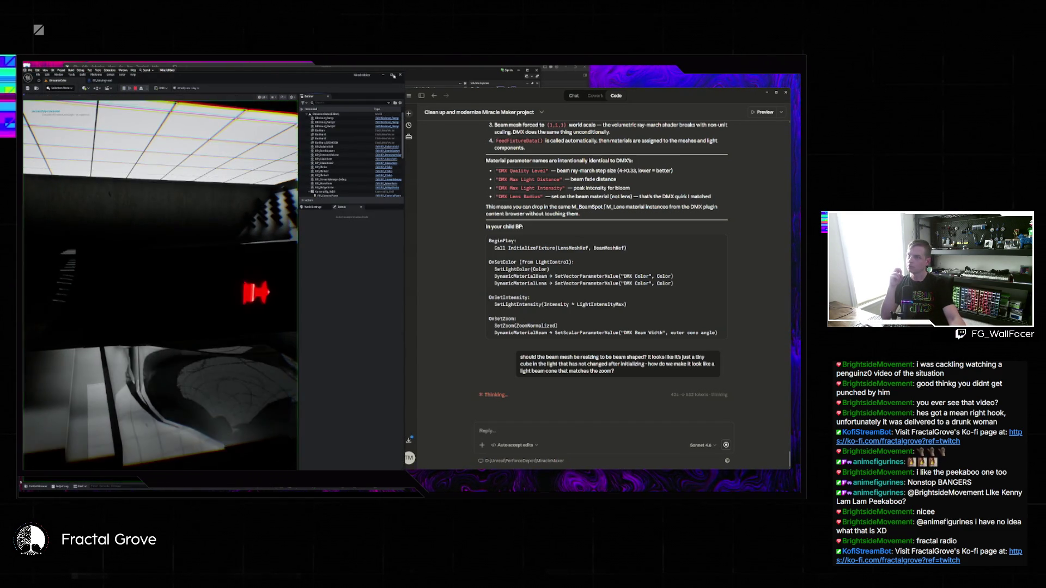
{"action": "key", "text": "super+Up"}
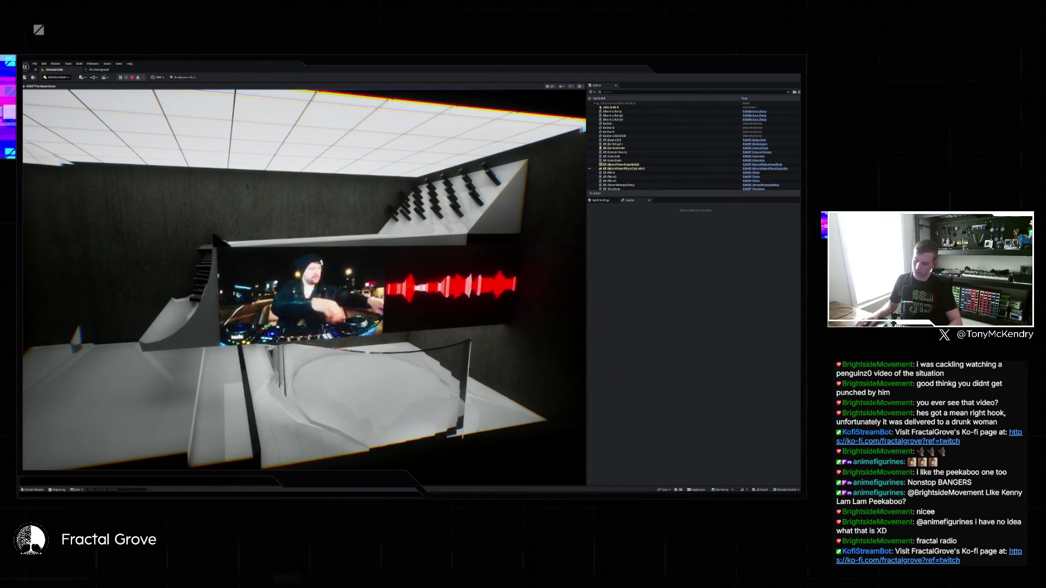
Step: Take control of the game camera, switch to full-window immersive mode with F11, then bring Claude's chat forward
{"action": "left_click", "coordinate": [438, 266]}
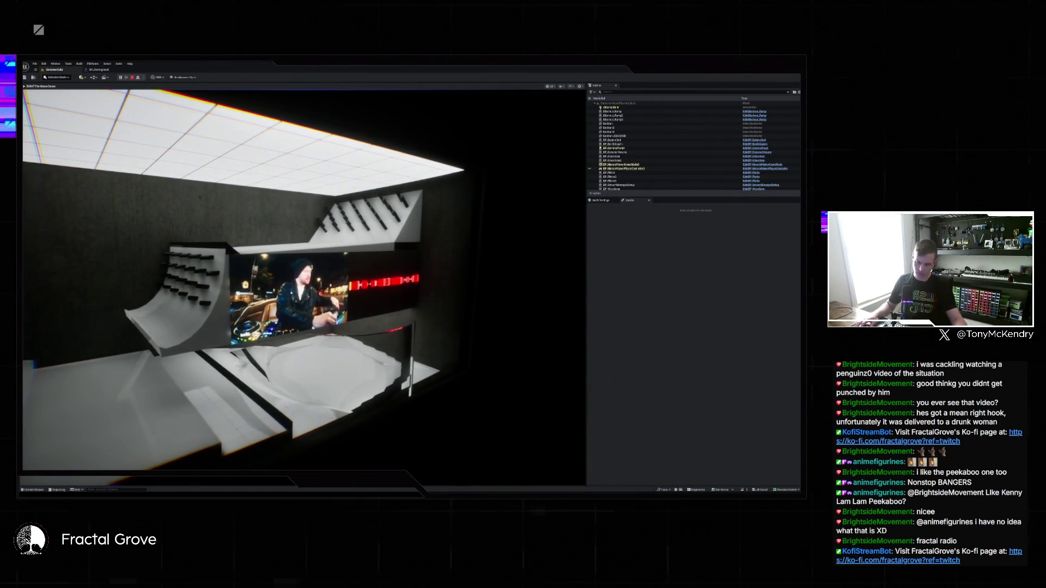
{"action": "key", "text": "F11"}
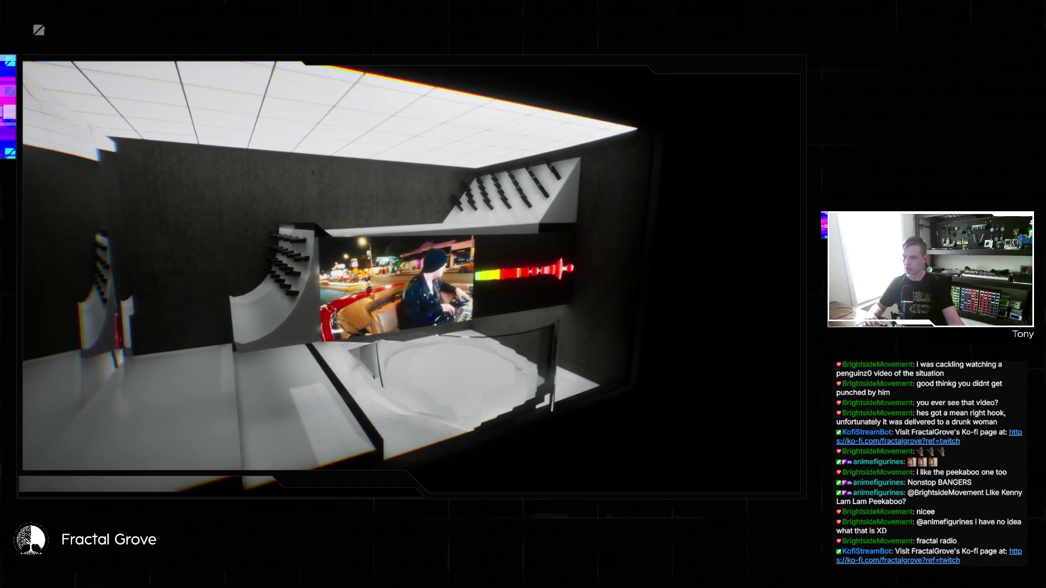
{"action": "mouse_move", "coordinate": [507, 493]}
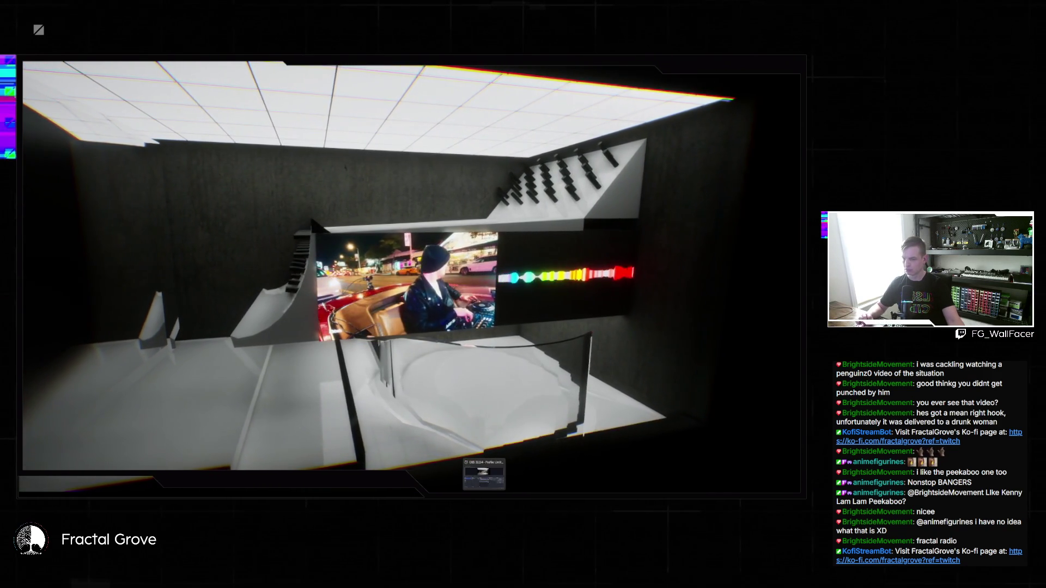
{"action": "left_click", "coordinate": [498, 473]}
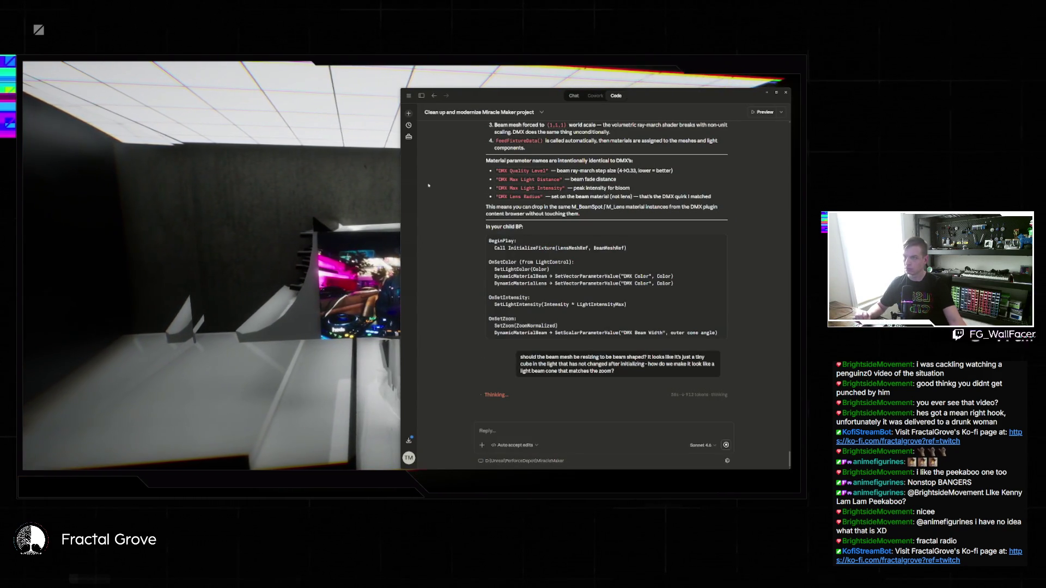
Step: Make the Claude chat window shorter and narrower, then bring the DJ video browser window forward
{"action": "left_click_drag", "start_coordinate": [488, 89], "coordinate": [506, 241]}
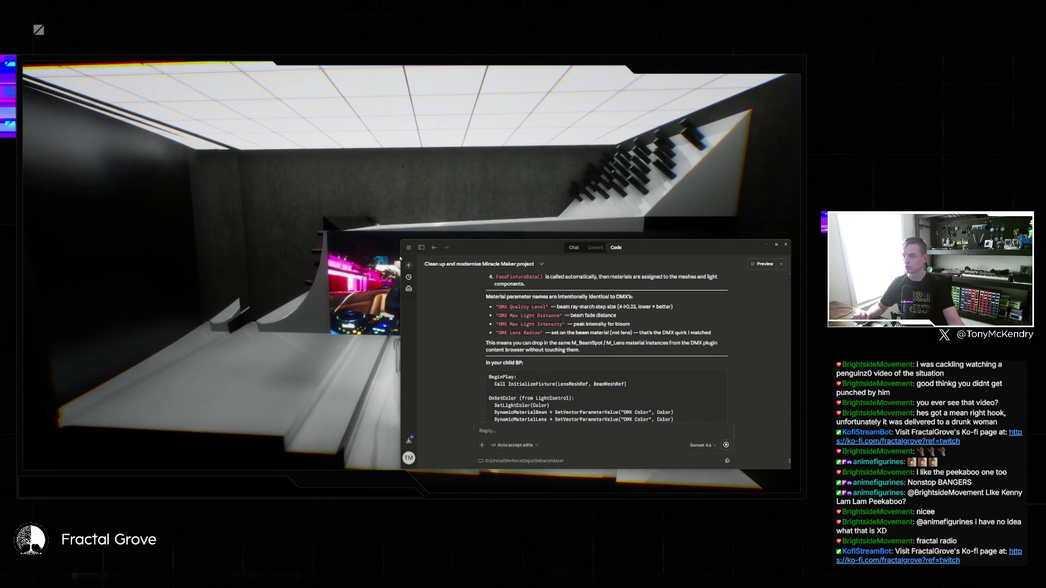
{"action": "mouse_move", "coordinate": [402, 327]}
{"action": "left_mouse_down"}
{"action": "mouse_move", "coordinate": [564, 327]}
{"action": "mouse_move", "coordinate": [527, 327]}
{"action": "left_mouse_up"}
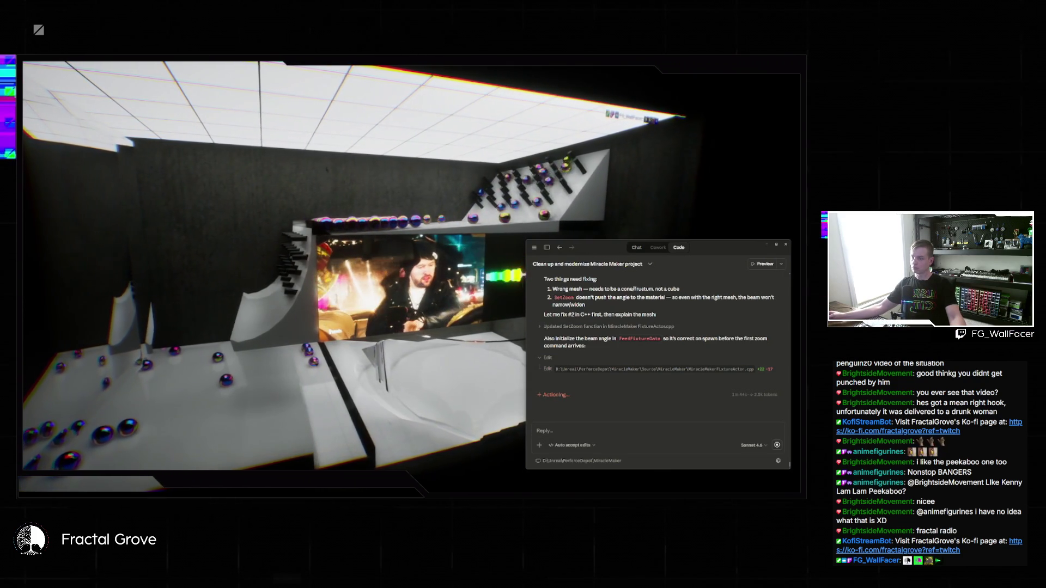
{"action": "mouse_move", "coordinate": [403, 490]}
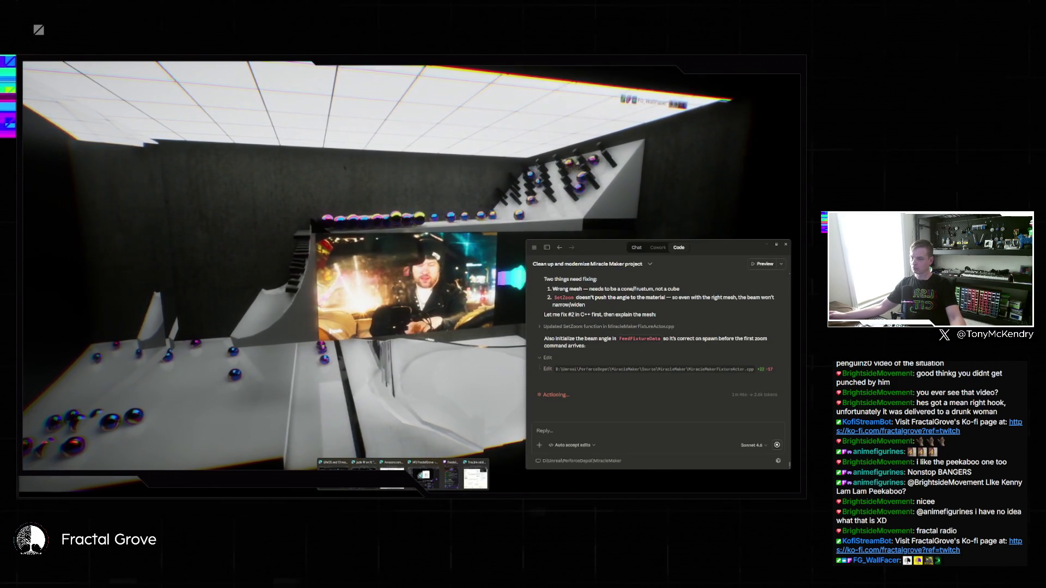
{"action": "left_click", "coordinate": [335, 473]}
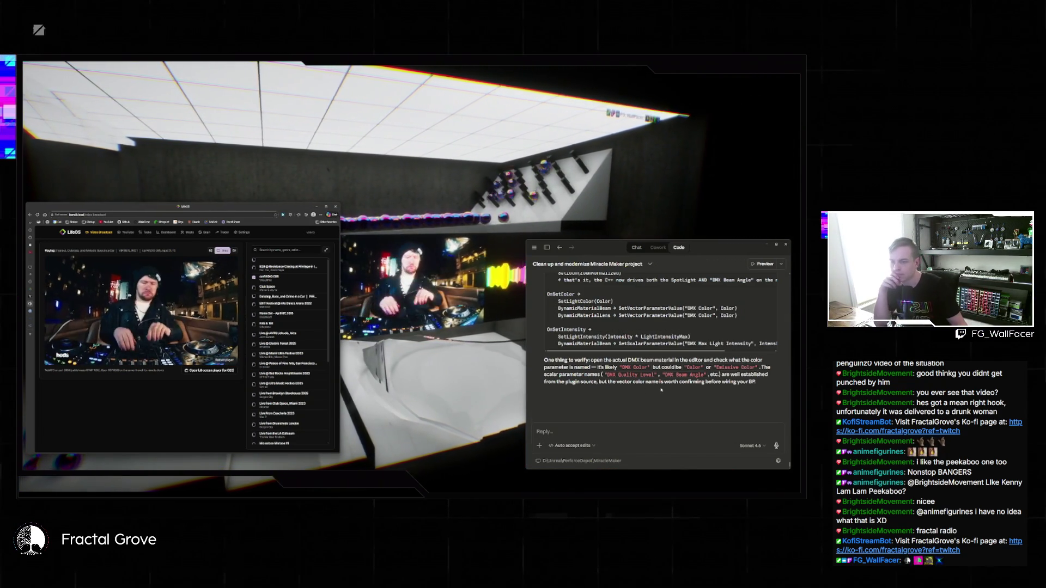
{"action": "scroll", "coordinate": [661, 389], "scroll_direction": "up", "scroll_amount": 3}
{"action": "scroll", "coordinate": [661, 389], "scroll_direction": "up", "scroll_amount": 4}
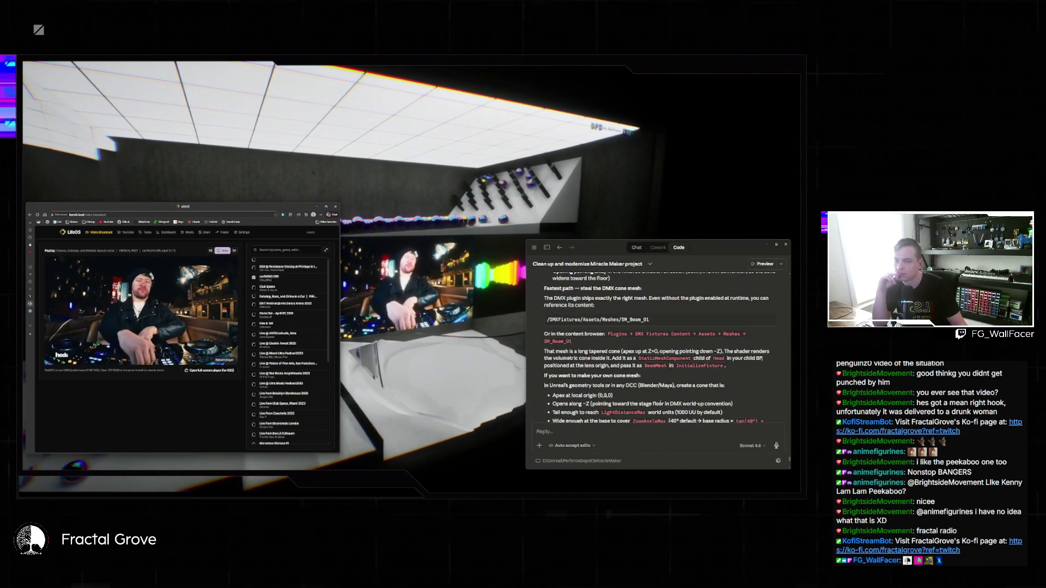
{"action": "scroll", "coordinate": [661, 405], "scroll_direction": "up", "scroll_amount": 1}
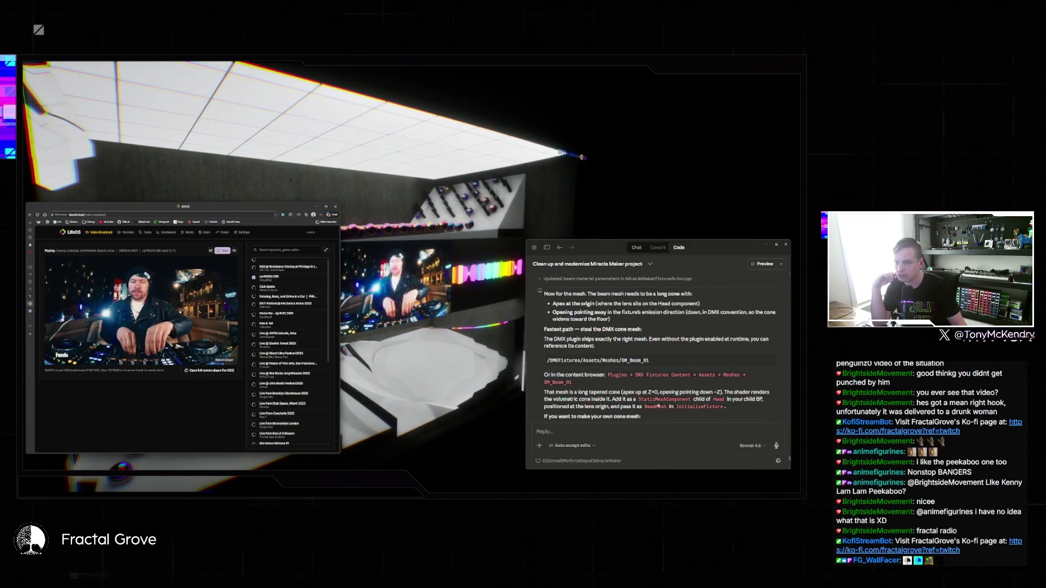
{"action": "scroll", "coordinate": [658, 405], "scroll_direction": "down", "scroll_amount": 4}
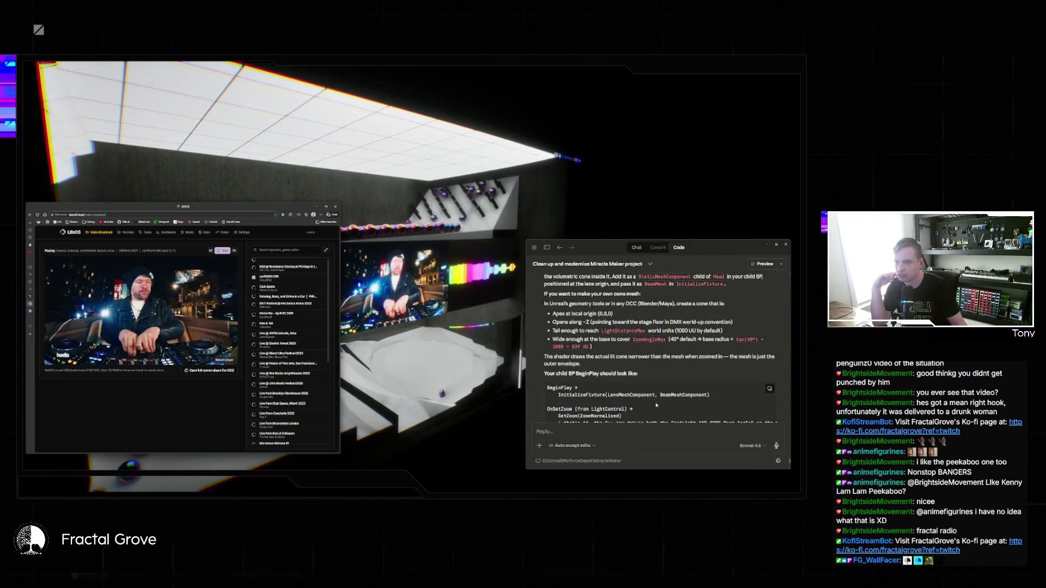
{"action": "scroll", "coordinate": [656, 405], "scroll_direction": "down", "scroll_amount": 5}
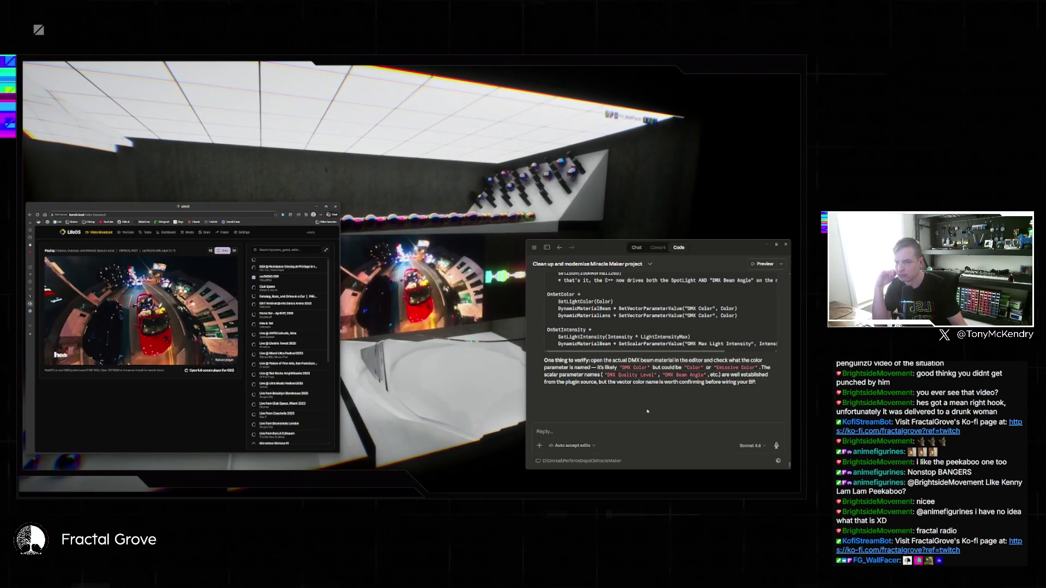
{"action": "scroll", "coordinate": [648, 403], "scroll_direction": "up", "scroll_amount": 3}
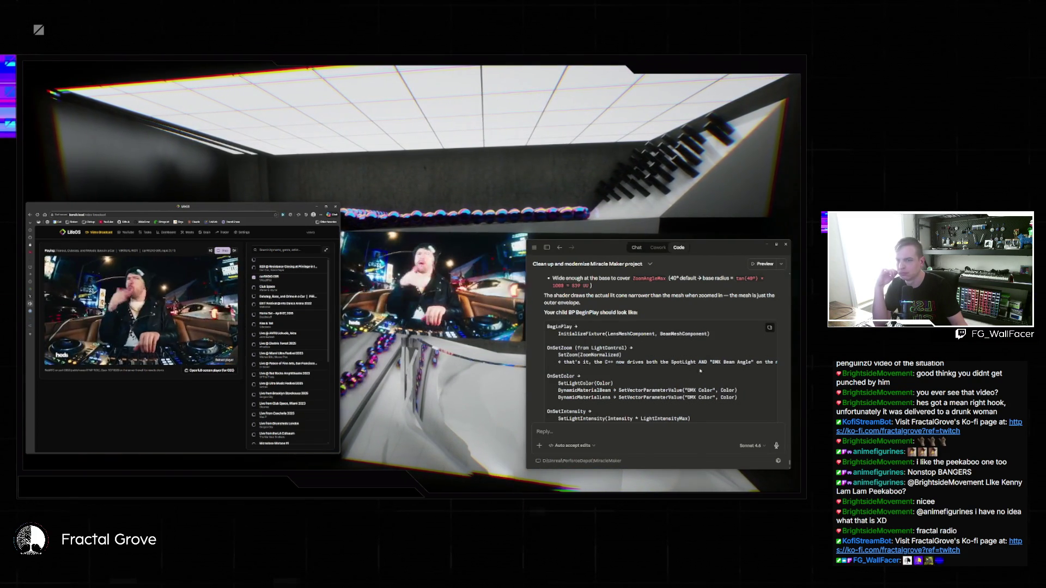
{"action": "scroll", "coordinate": [686, 379], "scroll_direction": "up", "scroll_amount": 3}
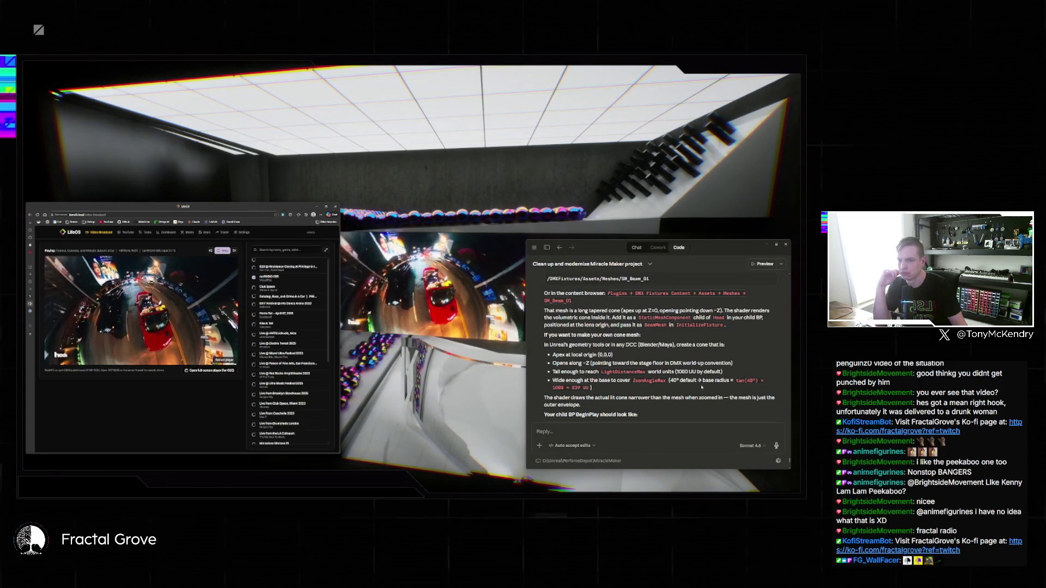
{"action": "scroll", "coordinate": [701, 388], "scroll_direction": "down", "scroll_amount": 3}
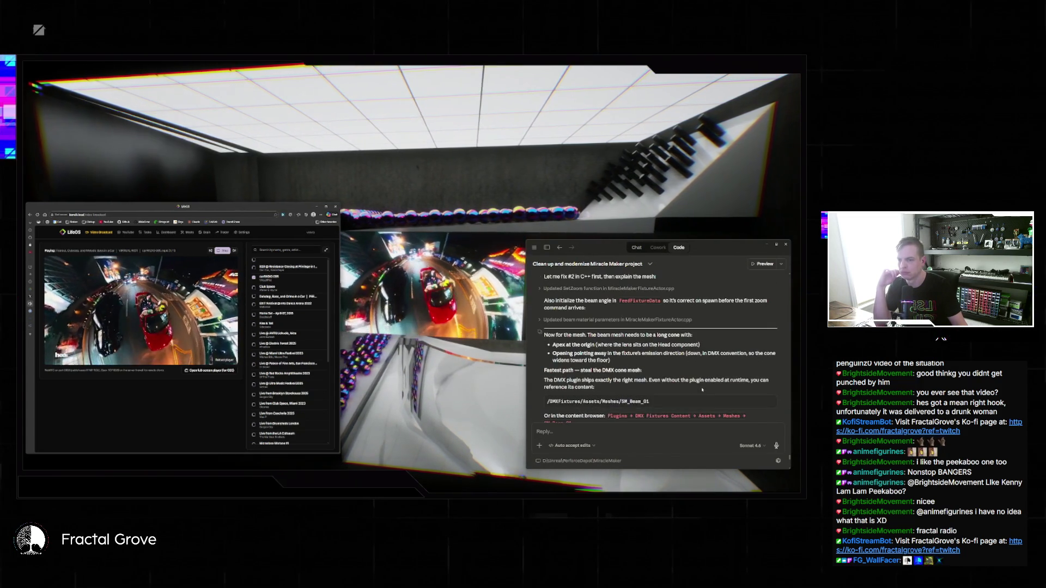
Step: Exit the live venue view with Escape and leave immersive mode with F11
{"action": "scroll", "coordinate": [692, 395], "scroll_direction": "down", "scroll_amount": 3}
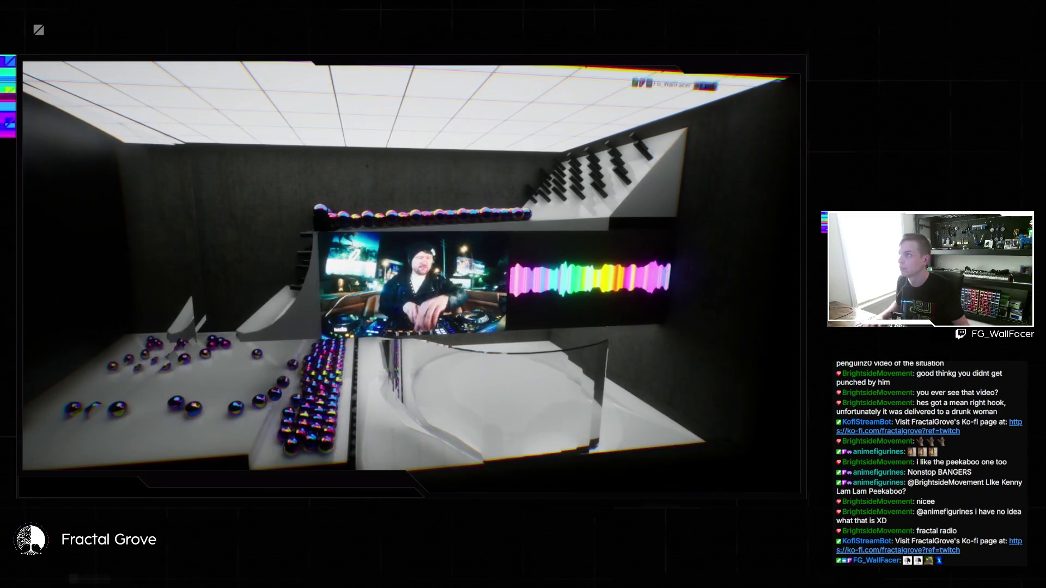
{"action": "key", "text": "Escape"}
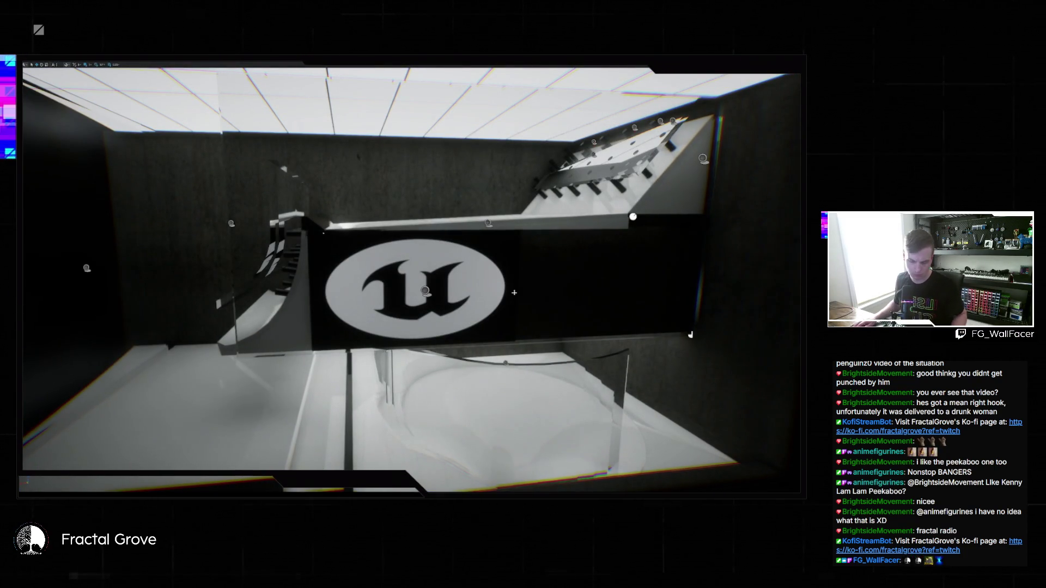
{"action": "key", "text": "F11"}
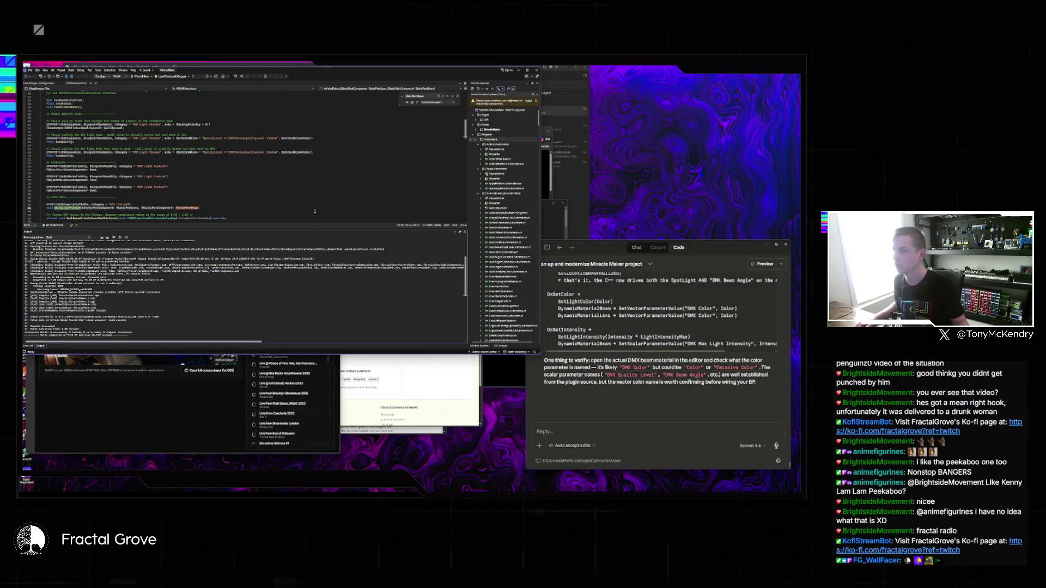
Step: Build the C++ code with Ctrl+Shift+B and launch the editor with F5, checking the video player meanwhile
{"action": "key", "text": "ctrl+shift+b"}
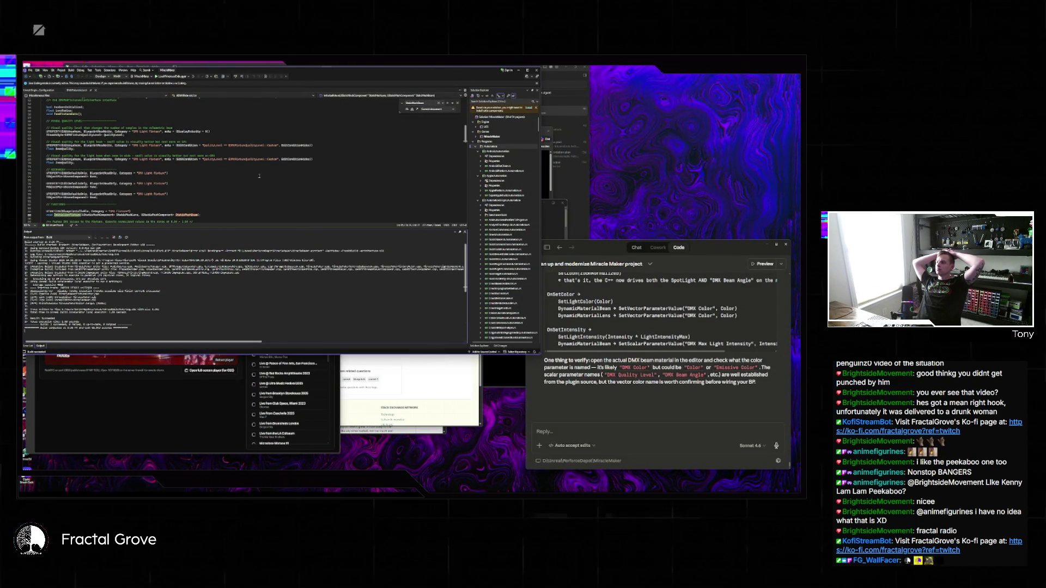
{"action": "key", "text": "F5"}
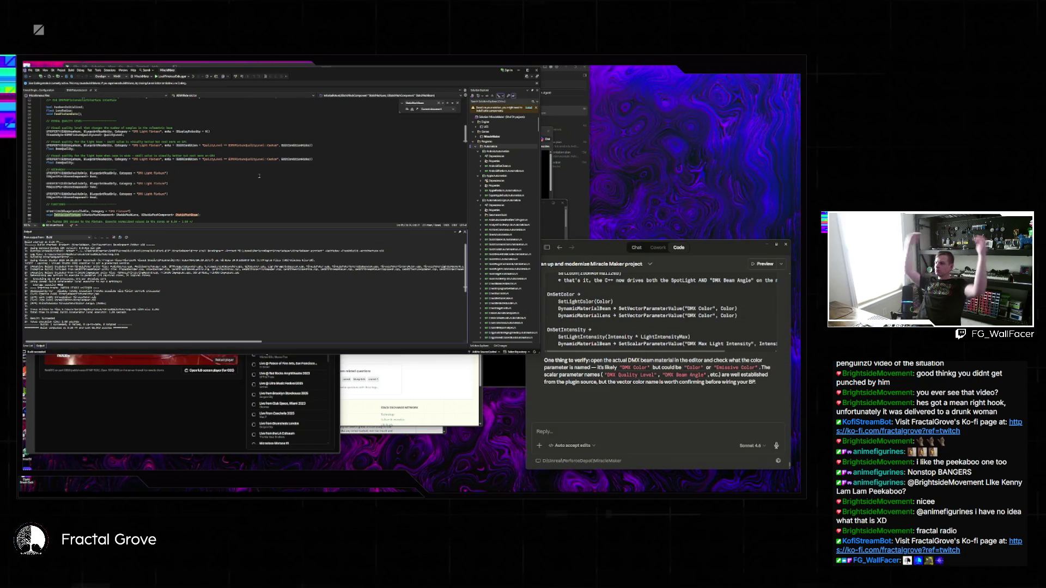
{"action": "left_click", "coordinate": [193, 425]}
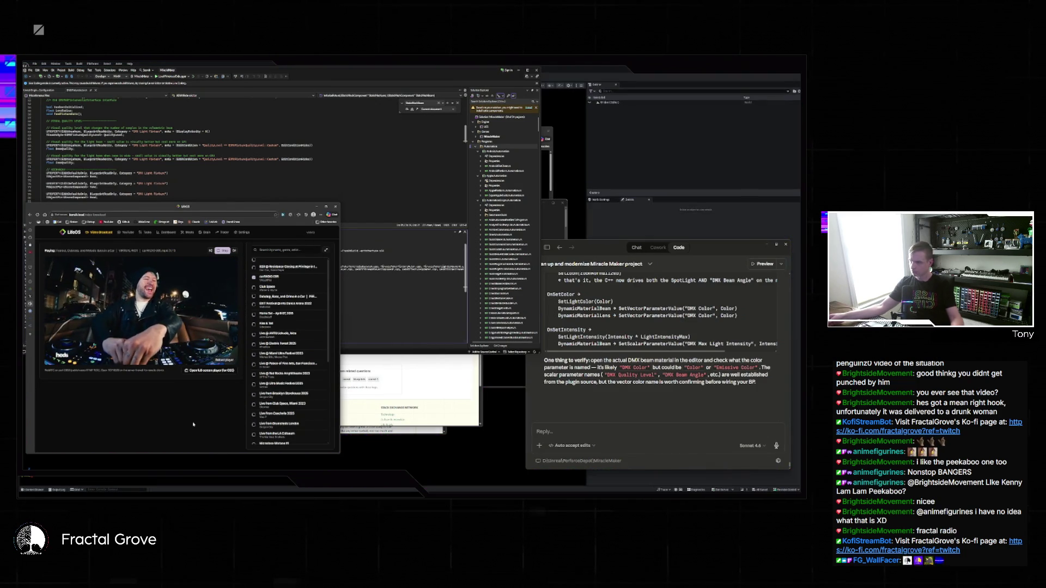
{"action": "left_click", "coordinate": [353, 307]}
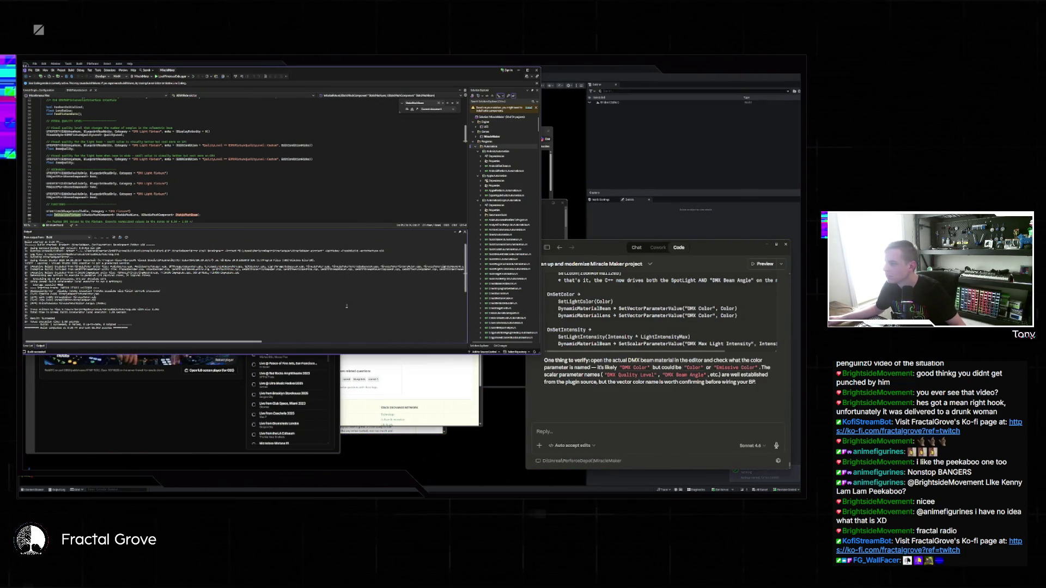
Step: Bring the relaunched Unreal Editor forward and load a level from File > Recent Levels
{"action": "left_click", "coordinate": [512, 491]}
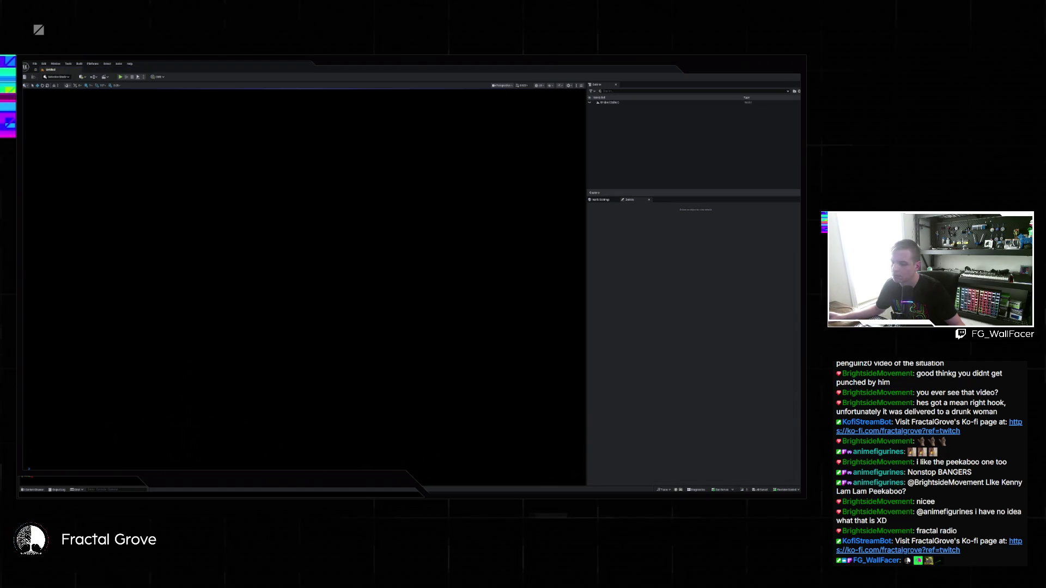
{"action": "left_click", "coordinate": [34, 64]}
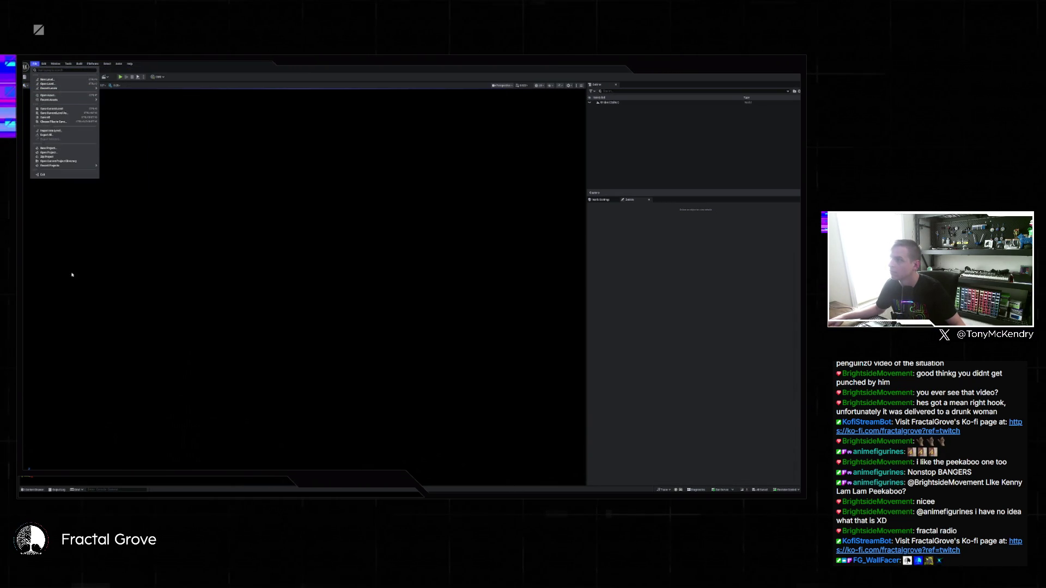
{"action": "left_click", "coordinate": [34, 489]}
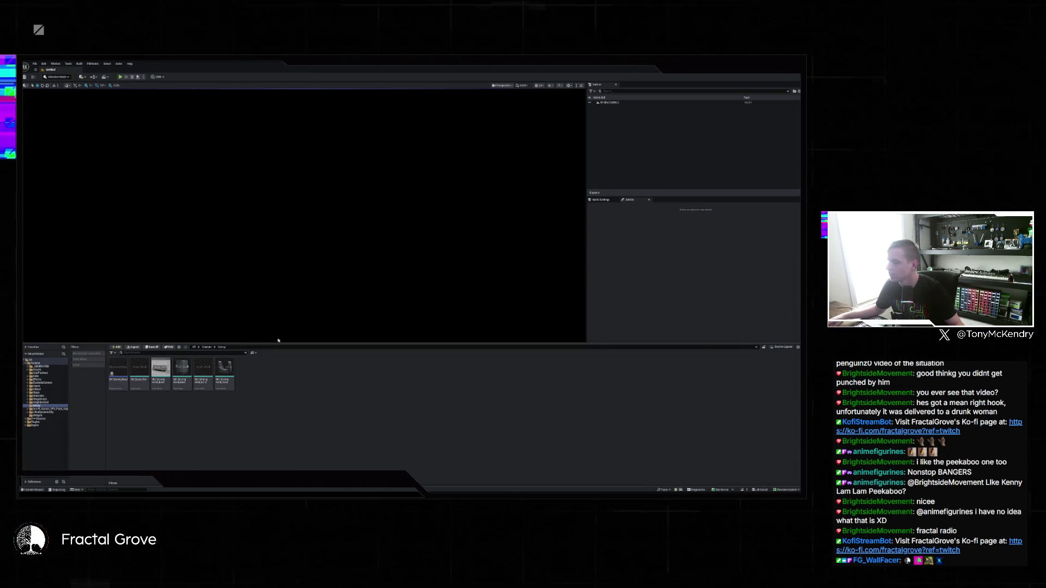
{"action": "left_click", "coordinate": [34, 64]}
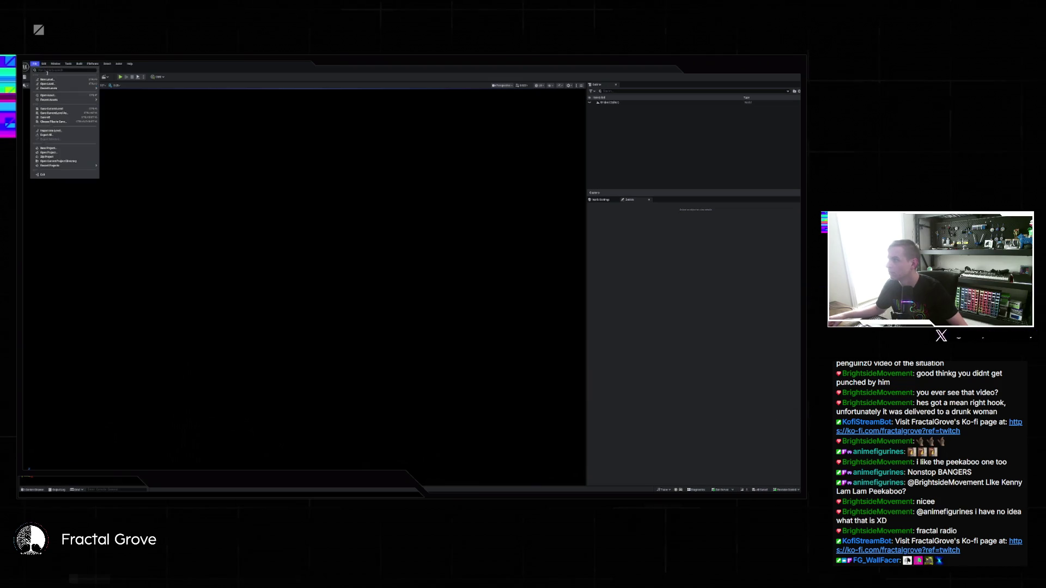
{"action": "mouse_move", "coordinate": [63, 88]}
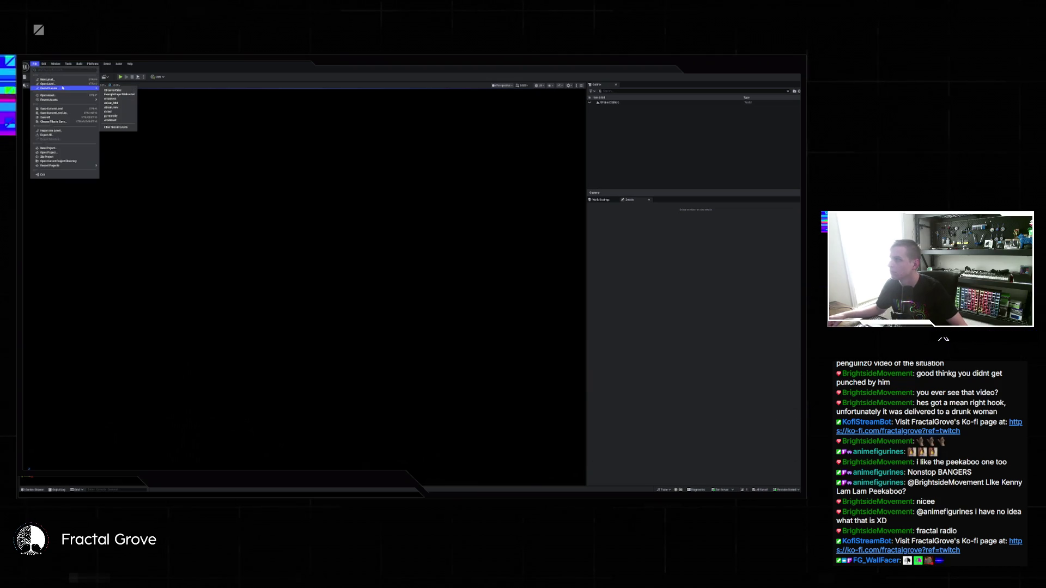
{"action": "left_click", "coordinate": [129, 94]}
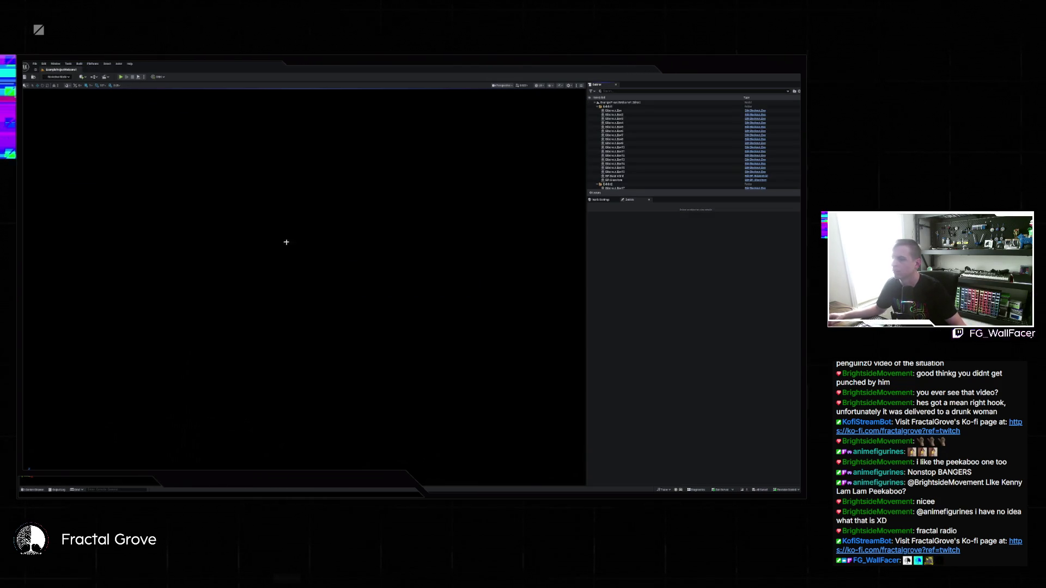
Step: Pull the view back from the red fixture and start Play in Editor
{"action": "key", "text": "s"}
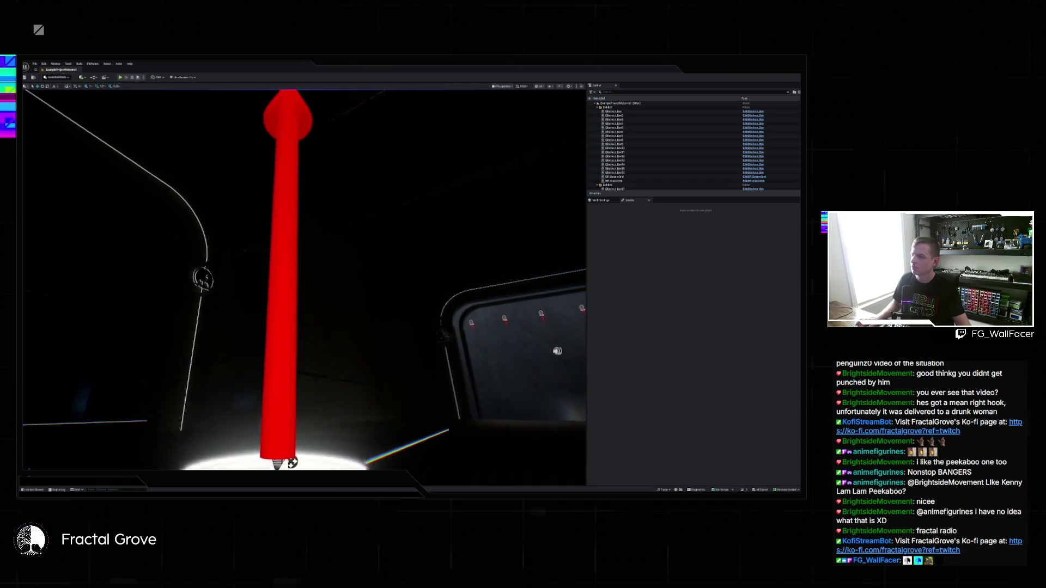
{"action": "left_click_drag", "start_coordinate": [188, 164], "coordinate": [187, 164]}
{"action": "left_click", "coordinate": [119, 77]}
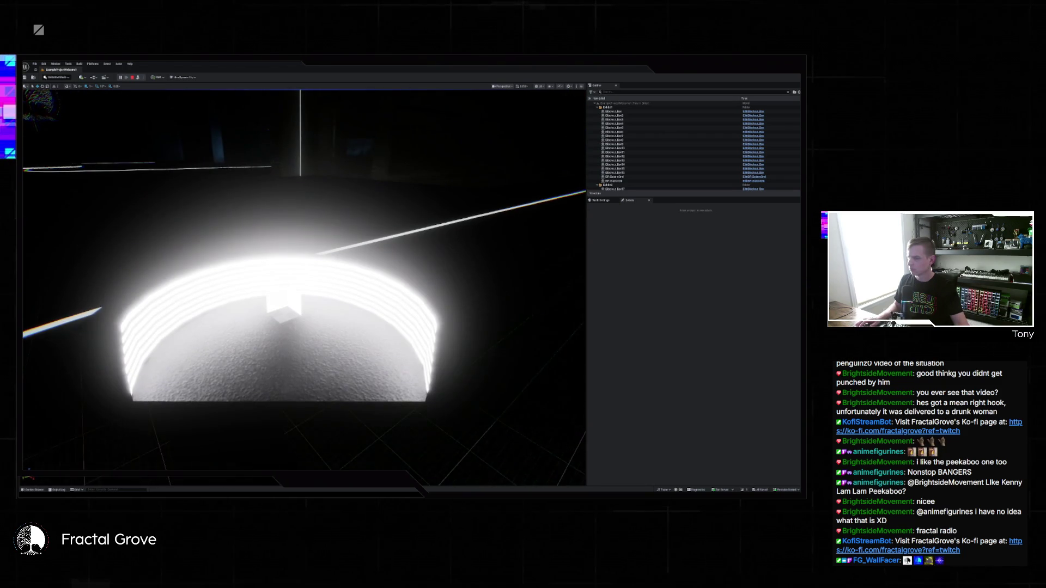
Step: Open the second mesh asset from the Content Drawer in the Static Mesh Editor, then return to the level editor
{"action": "key", "text": "ctrl+space"}
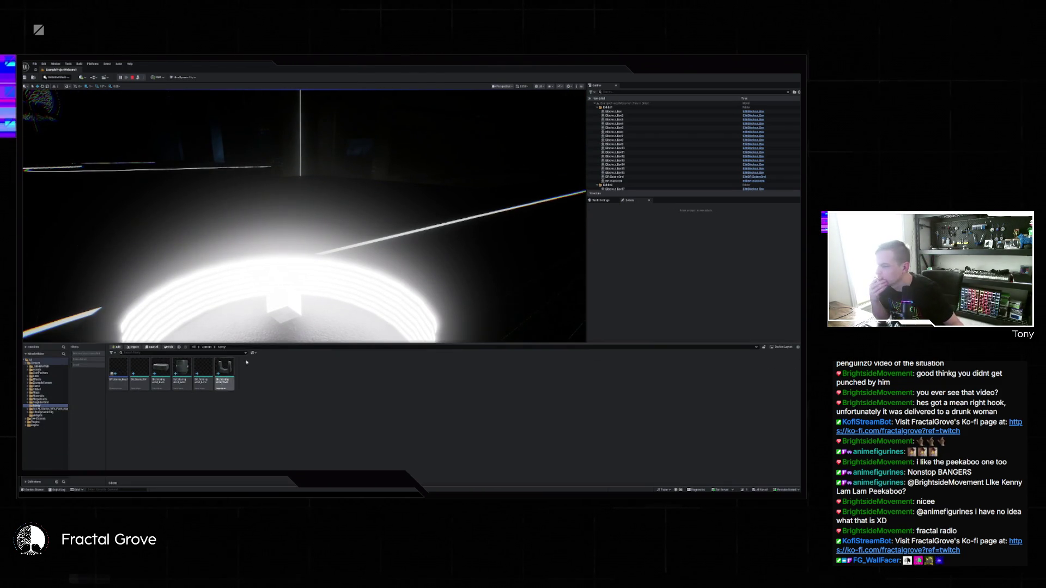
{"action": "left_click", "coordinate": [149, 382]}
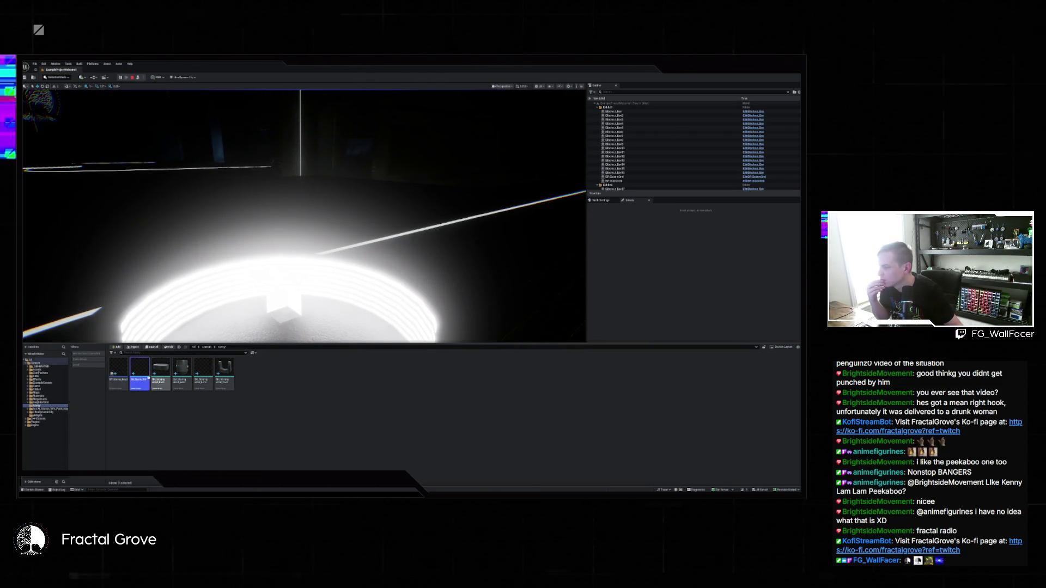
{"action": "double_click", "coordinate": [139, 376]}
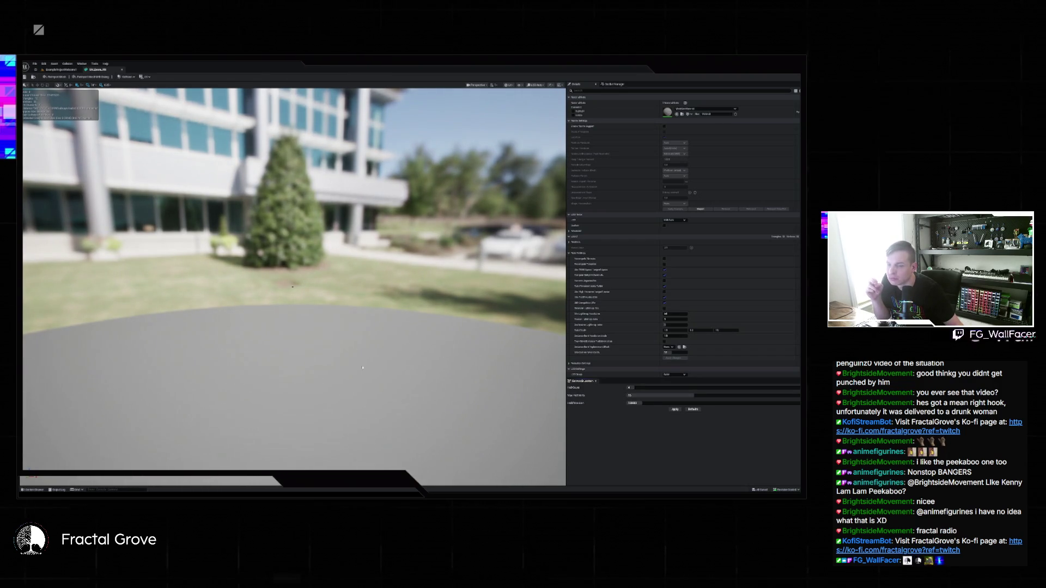
{"action": "left_click", "coordinate": [71, 71]}
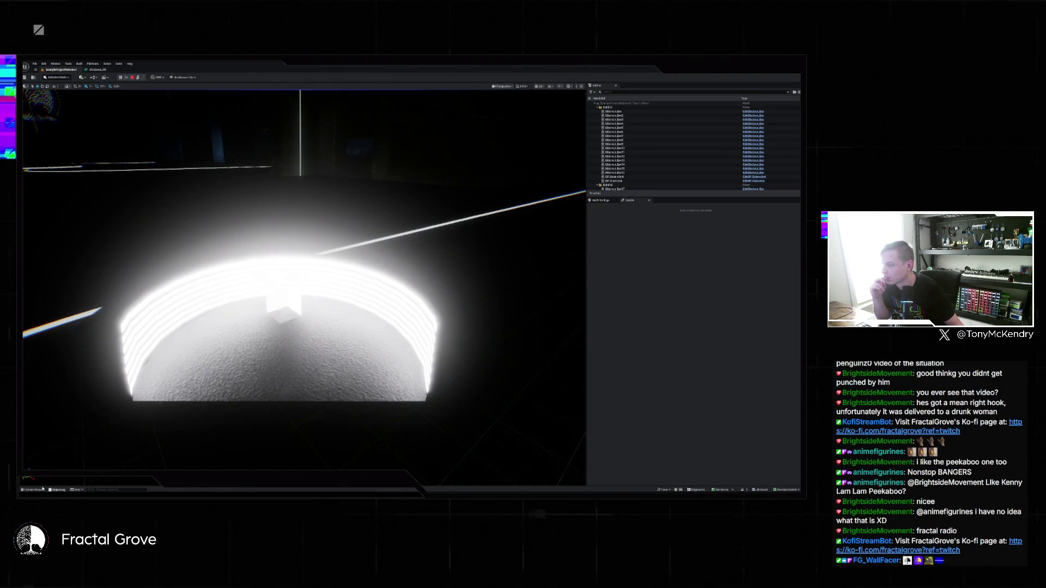
{"action": "key", "text": "alt+Tab"}
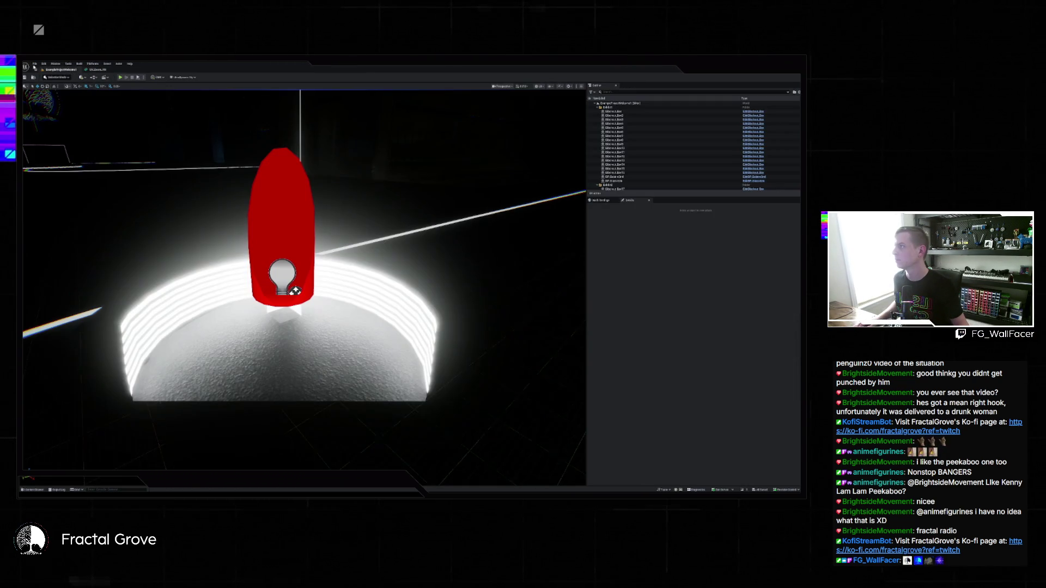
Step: Load a different level from File > Recent Levels
{"action": "left_click", "coordinate": [34, 64]}
{"action": "mouse_move", "coordinate": [49, 94]}
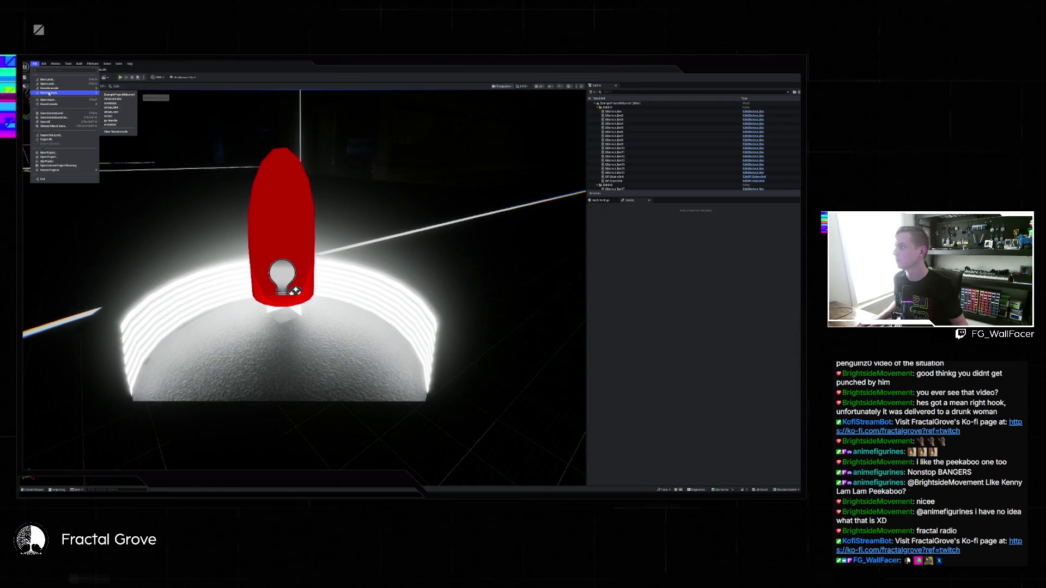
{"action": "left_click", "coordinate": [120, 94]}
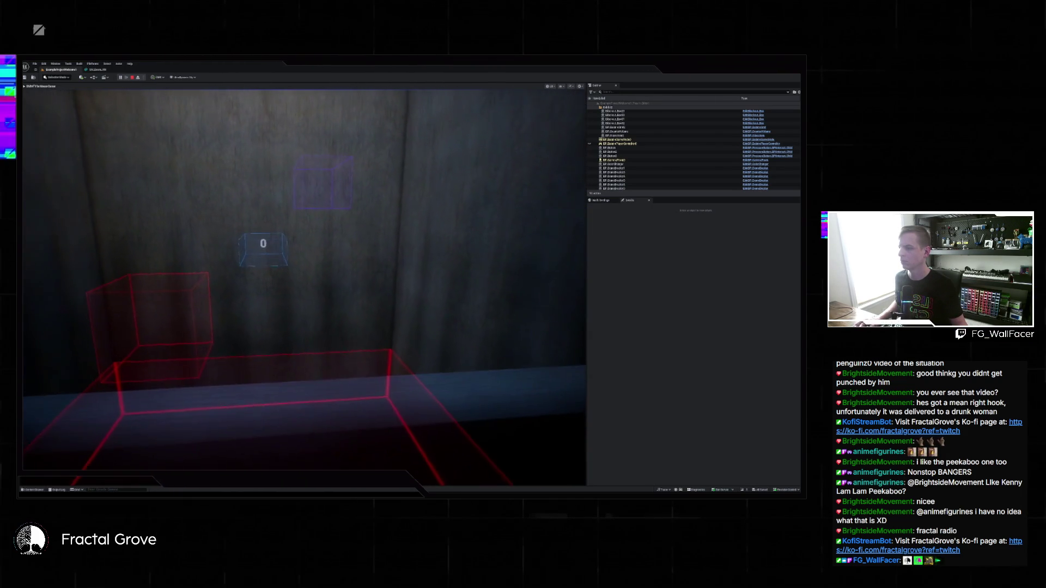
Step: Stop the play session and load the studio level with the Unreal logo screen from Recent Levels
{"action": "key", "text": "Escape"}
{"action": "left_click", "coordinate": [35, 63]}
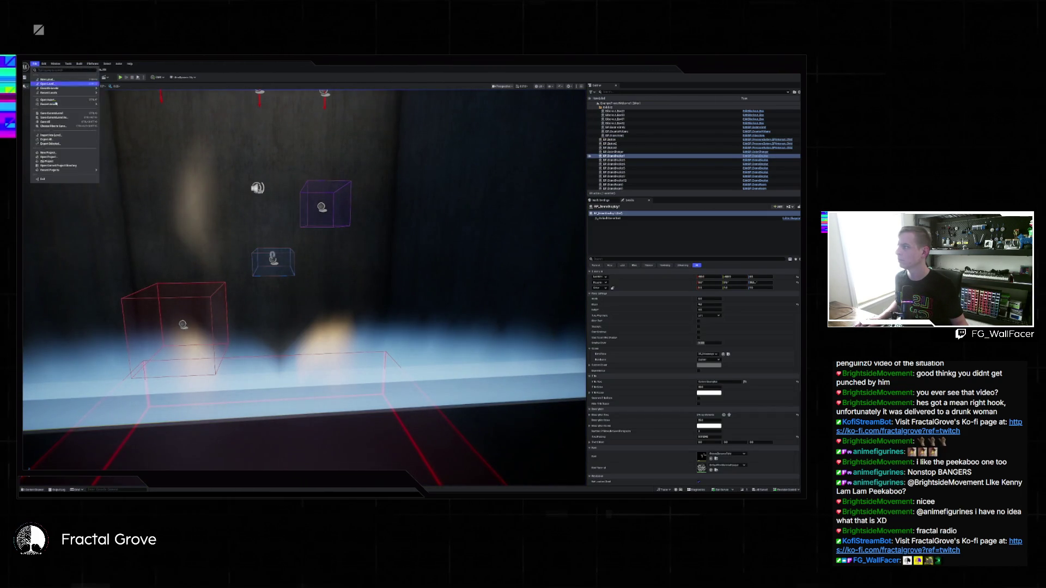
{"action": "mouse_move", "coordinate": [85, 94]}
{"action": "left_click", "coordinate": [120, 95]}
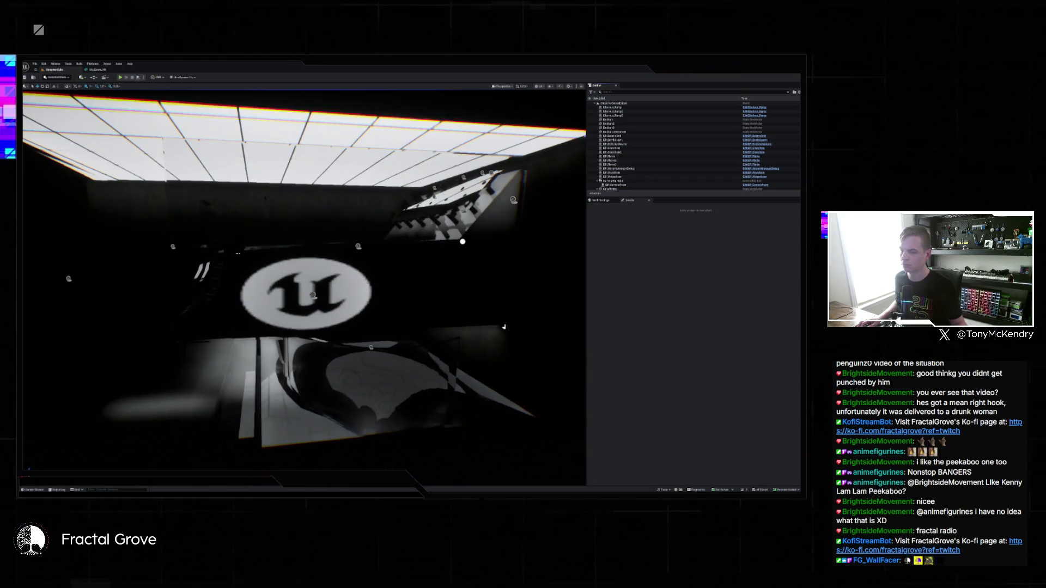
Step: Switch to the CrystalCrasher editor and open BP_MovingHead from its Content Browser
{"action": "left_click", "coordinate": [526, 475]}
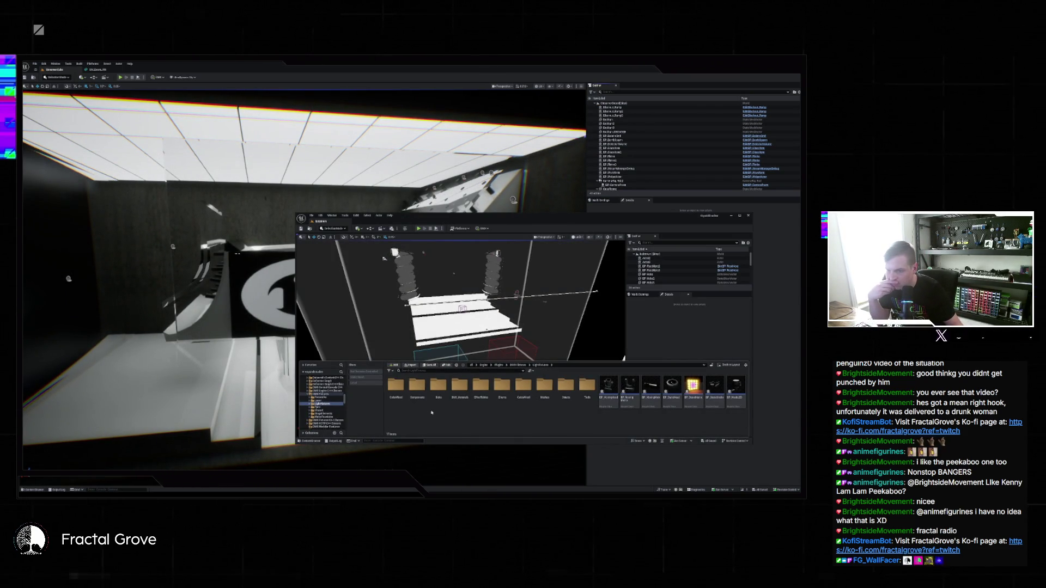
{"action": "double_click", "coordinate": [610, 392]}
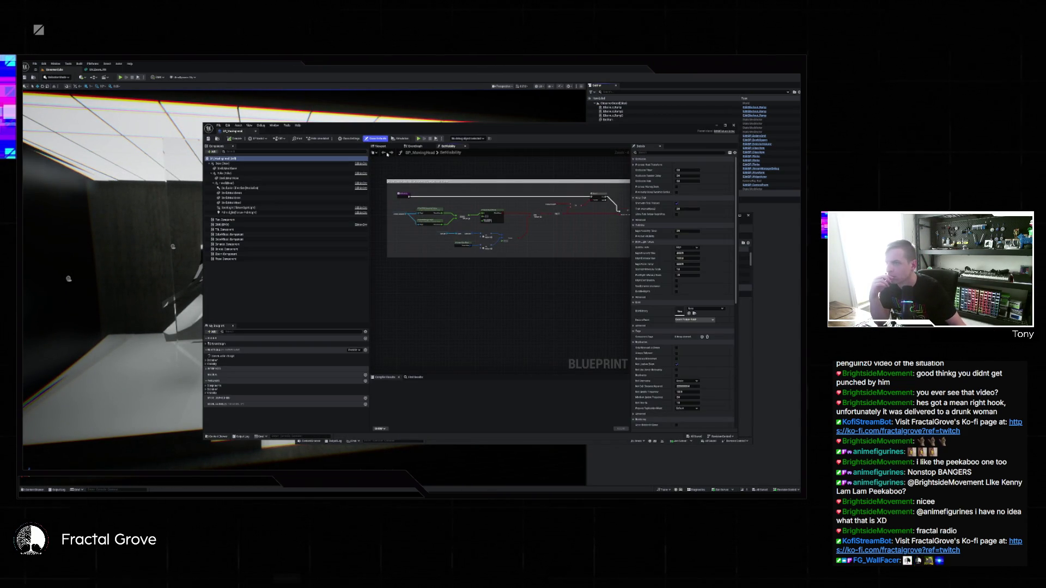
Step: Inspect the StaticMeshHead component and its parent in the Blueprint's 3D viewport, orbiting closer to the fixture
{"action": "left_click", "coordinate": [380, 146]}
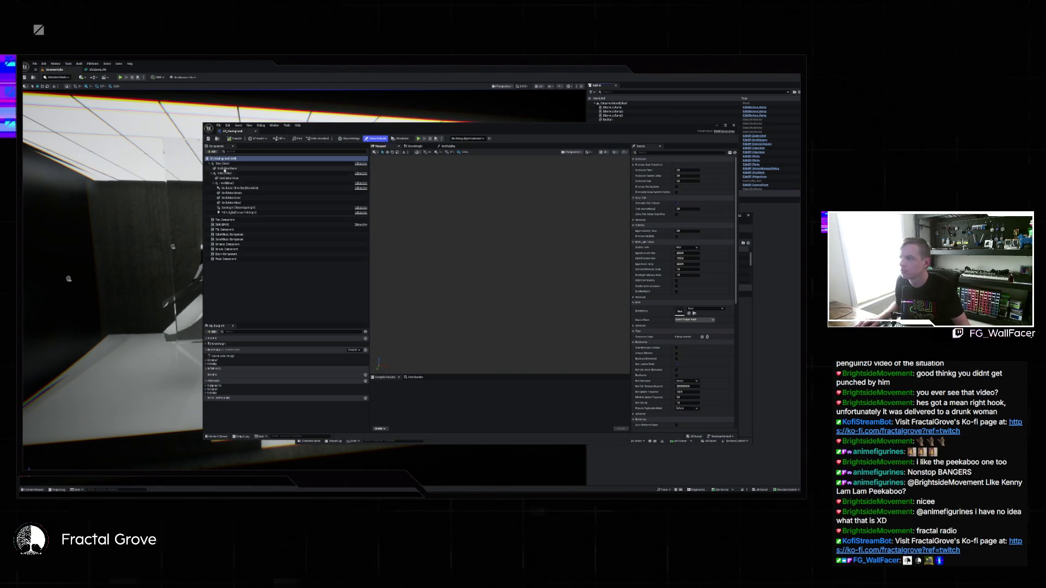
{"action": "left_click", "coordinate": [234, 203]}
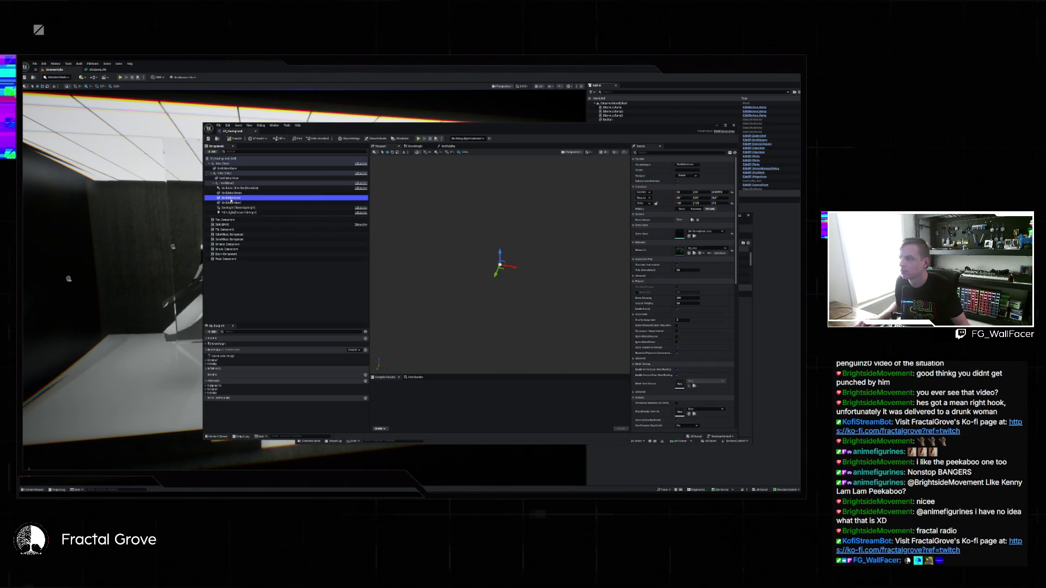
{"action": "left_click", "coordinate": [237, 193]}
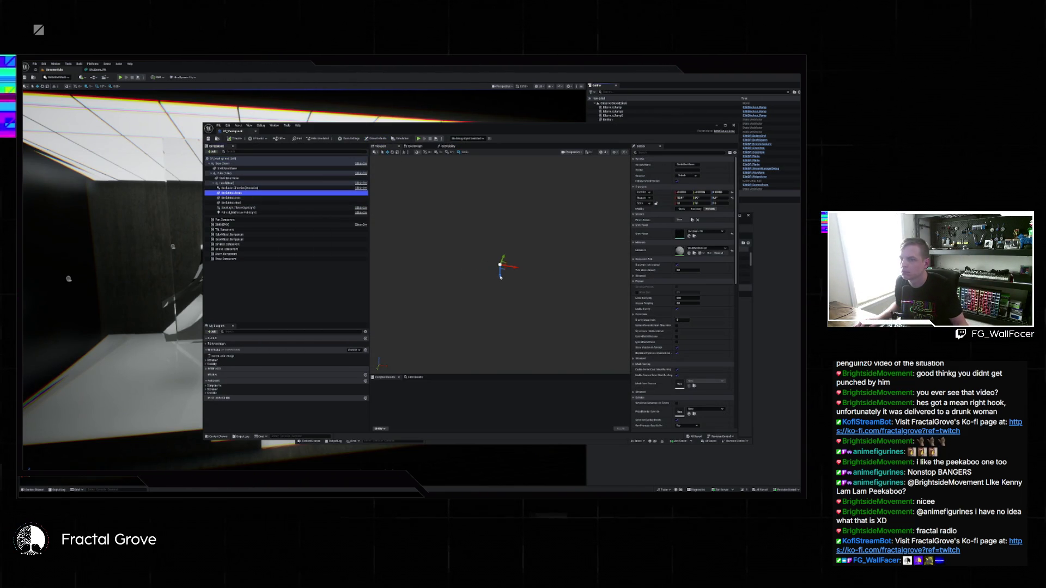
{"action": "left_click_drag", "start_coordinate": [484, 273], "coordinate": [451, 262]}
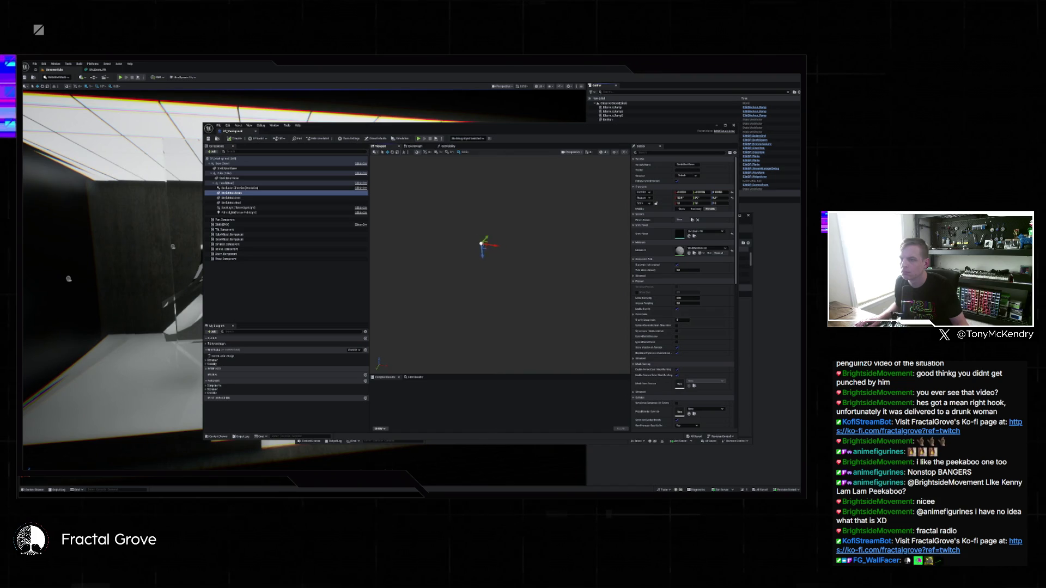
{"action": "left_click_drag", "start_coordinate": [451, 262], "coordinate": [436, 256]}
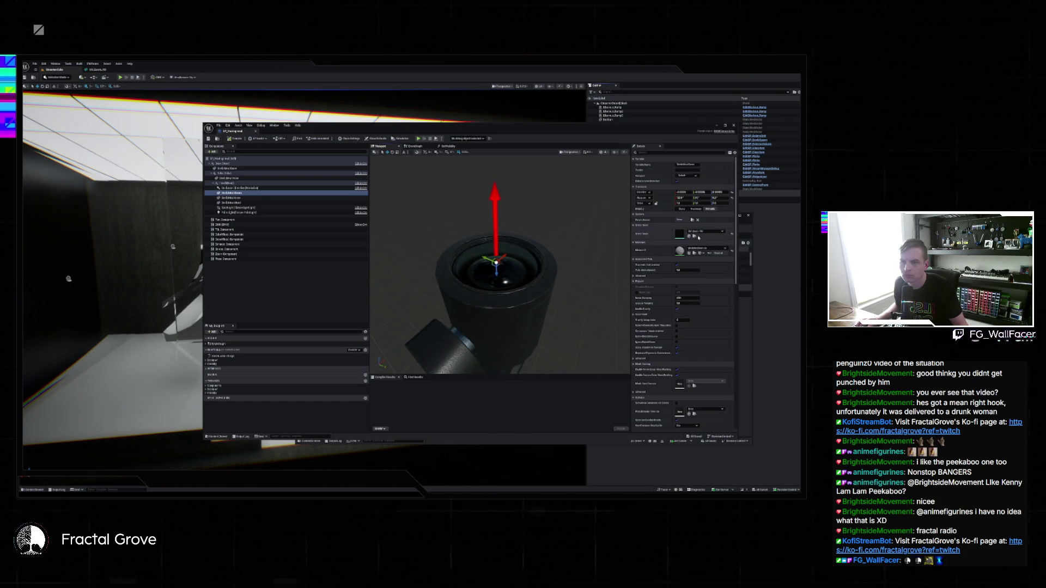
Step: Open SM_Room_PM from the Content Drawer in the Static Mesh Editor
{"action": "key", "text": "ctrl+space"}
{"action": "left_click", "coordinate": [476, 355]}
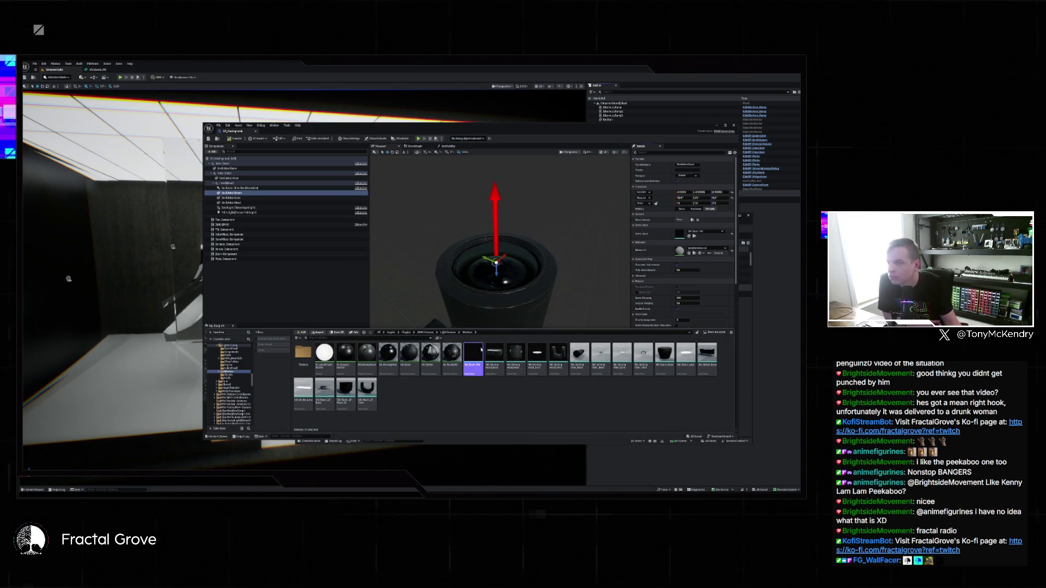
{"action": "double_click", "coordinate": [476, 355]}
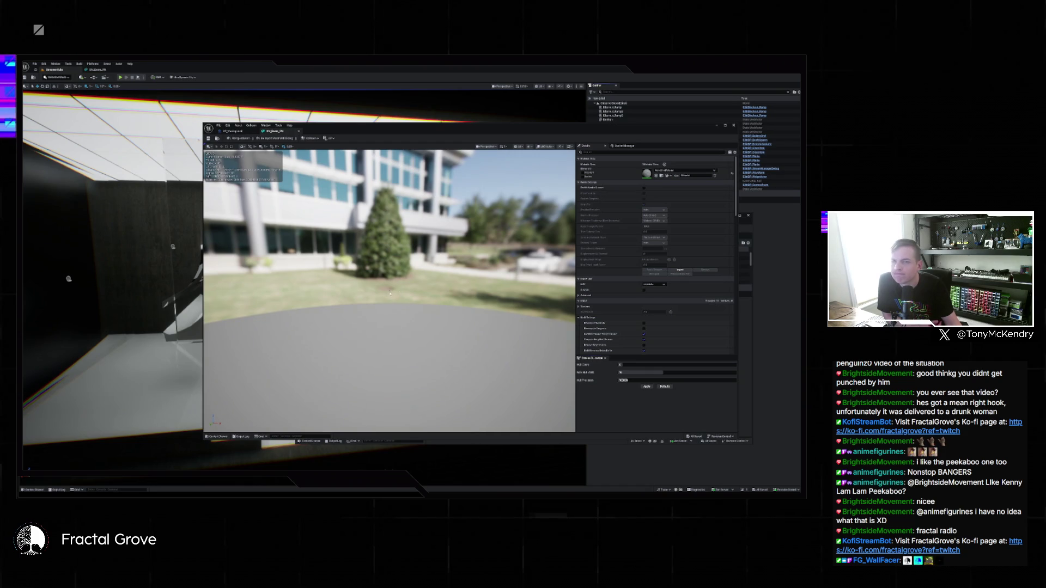
Step: Return to the fixture Blueprint, close the Message Log, and maximize the level editor window
{"action": "left_click", "coordinate": [236, 131]}
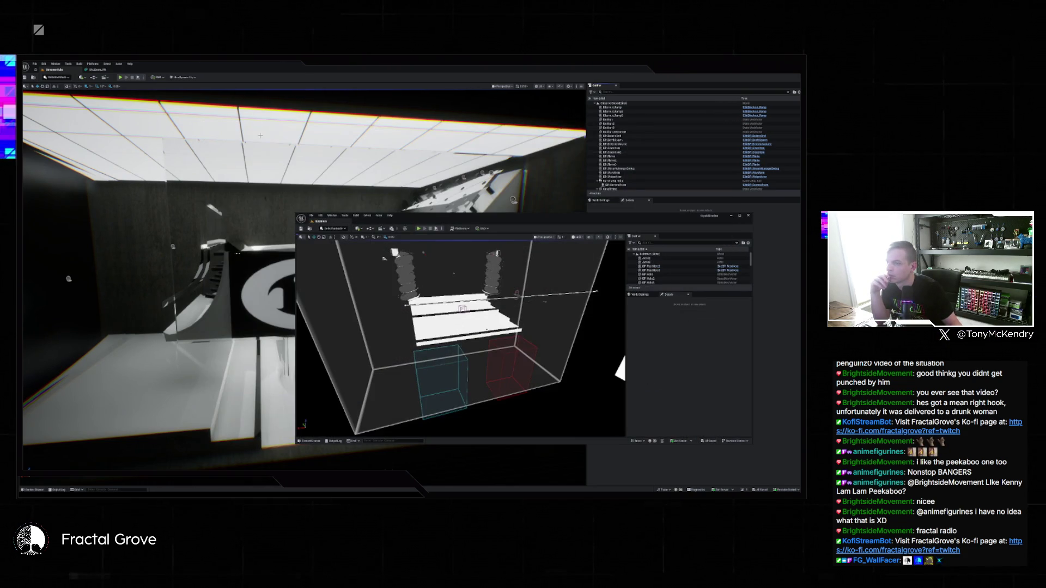
{"action": "left_click", "coordinate": [312, 216]}
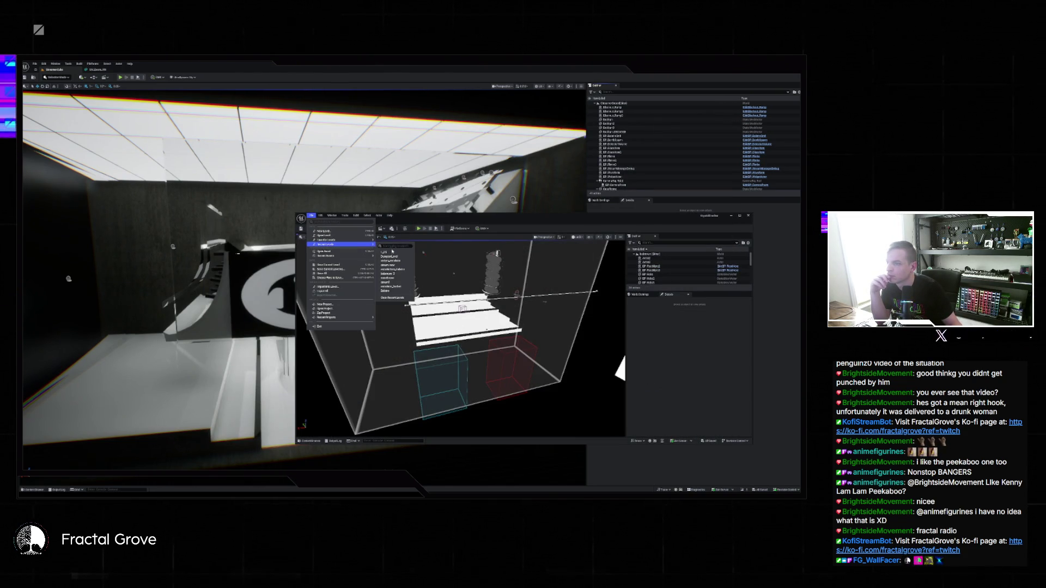
{"action": "left_click", "coordinate": [463, 247]}
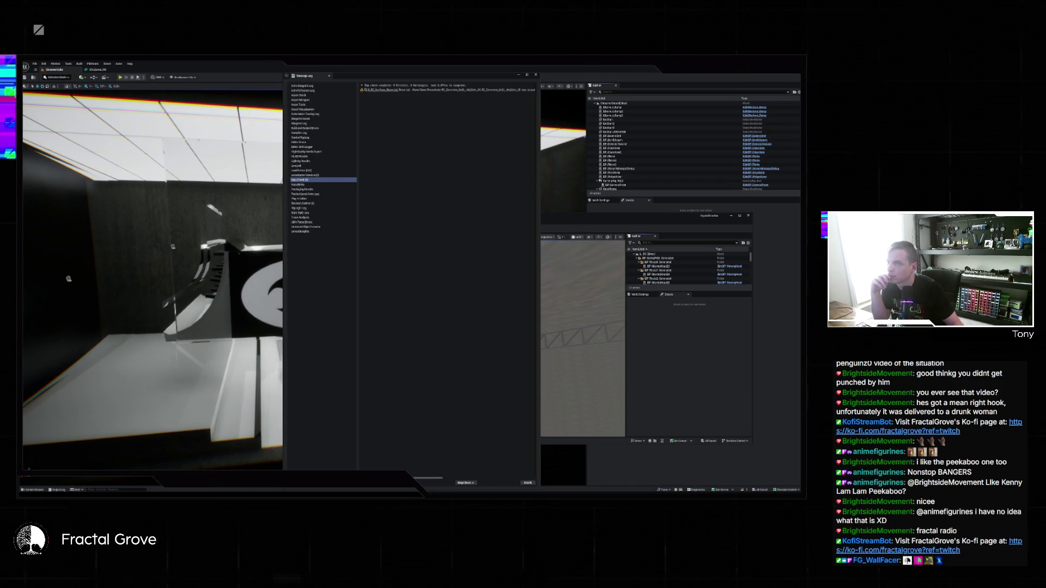
{"action": "left_click", "coordinate": [536, 75]}
{"action": "left_click", "coordinate": [739, 216]}
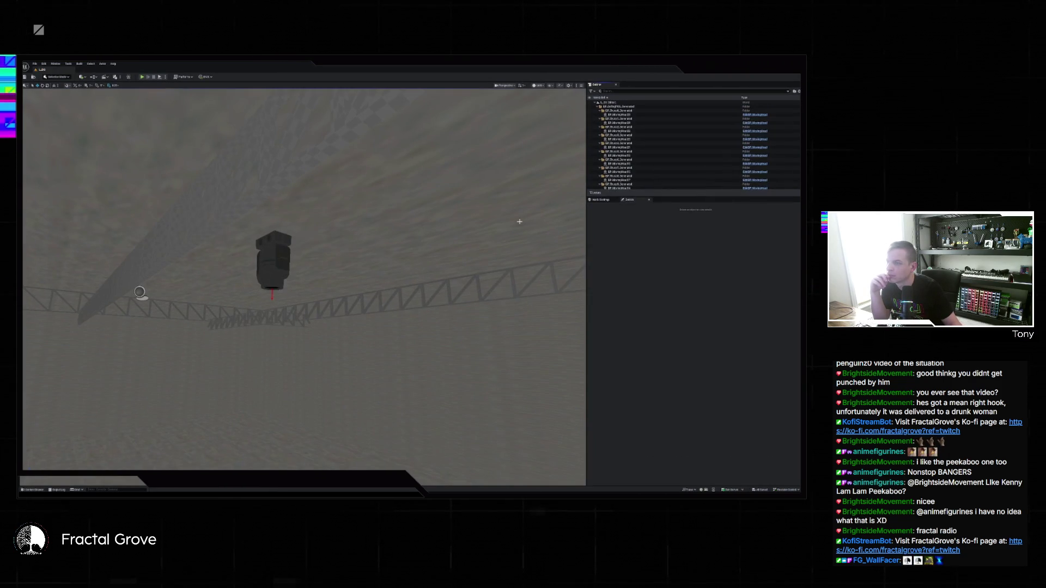
Step: Frame the selected moving-head light's beam up close and open the Content Drawer
{"action": "left_click", "coordinate": [266, 252]}
{"action": "key", "text": "f"}
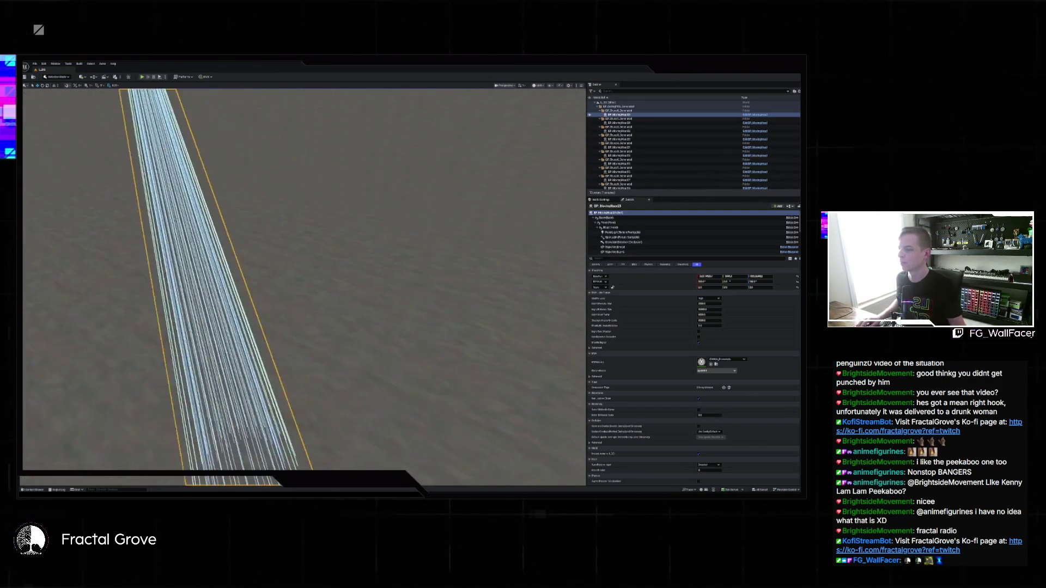
{"action": "scroll", "coordinate": [304, 280], "scroll_direction": "up", "scroll_amount": 3}
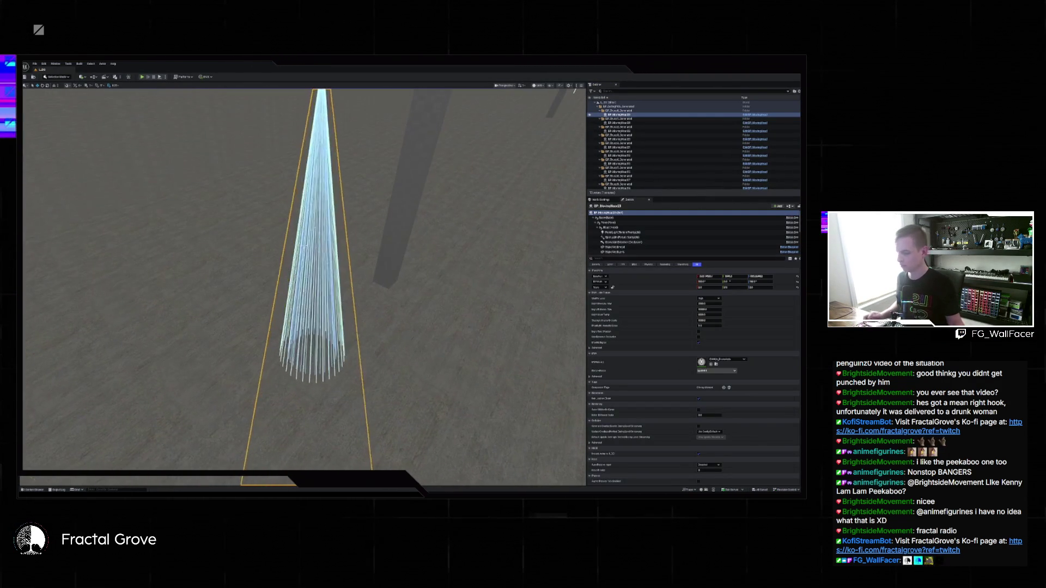
{"action": "scroll", "coordinate": [304, 279], "scroll_direction": "down", "scroll_amount": 5}
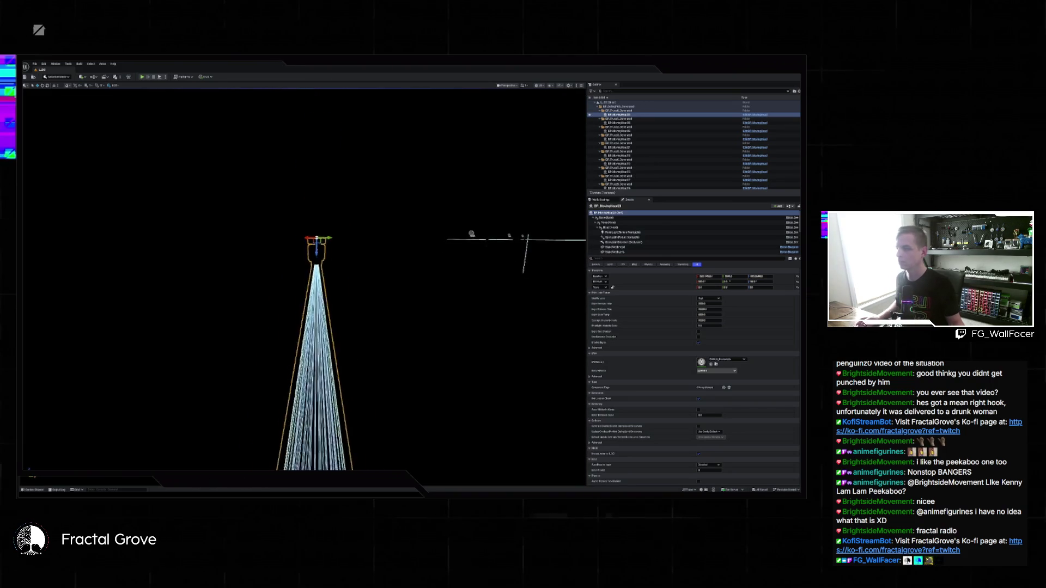
{"action": "scroll", "coordinate": [304, 280], "scroll_direction": "up", "scroll_amount": 2}
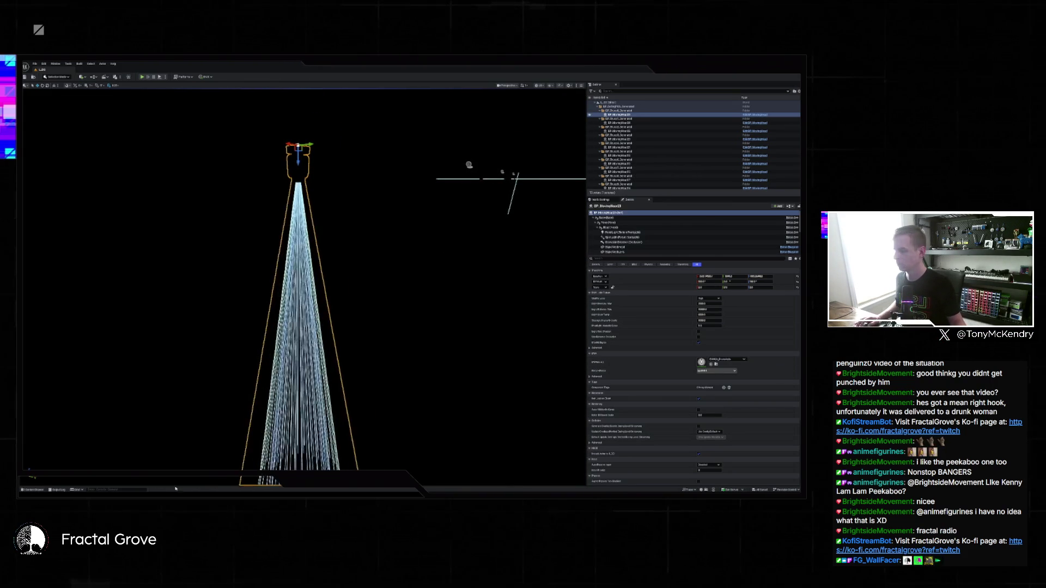
{"action": "left_click", "coordinate": [33, 489]}
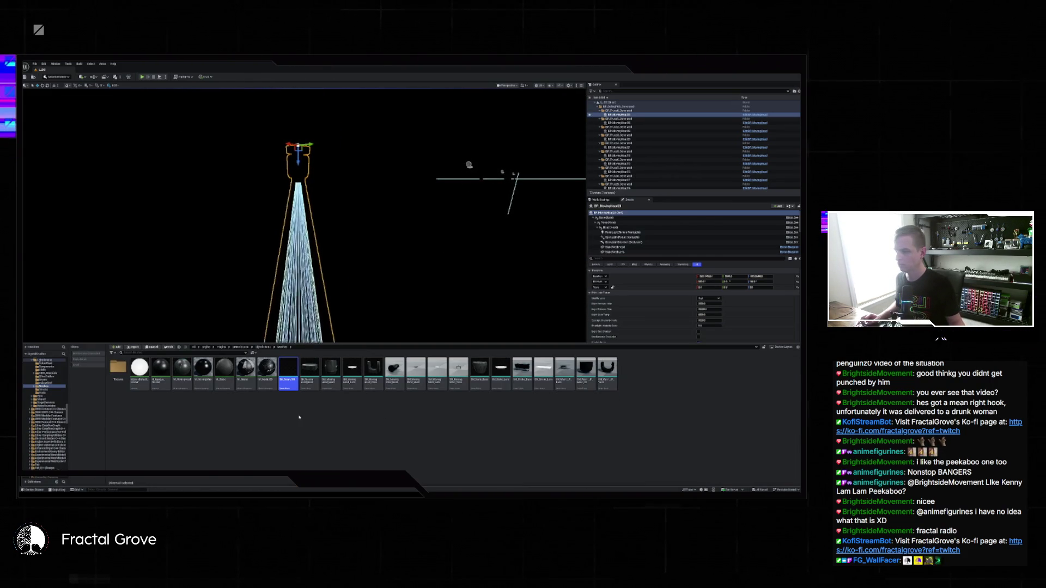
{"action": "scroll", "coordinate": [47, 401], "scroll_direction": "up", "scroll_amount": 10}
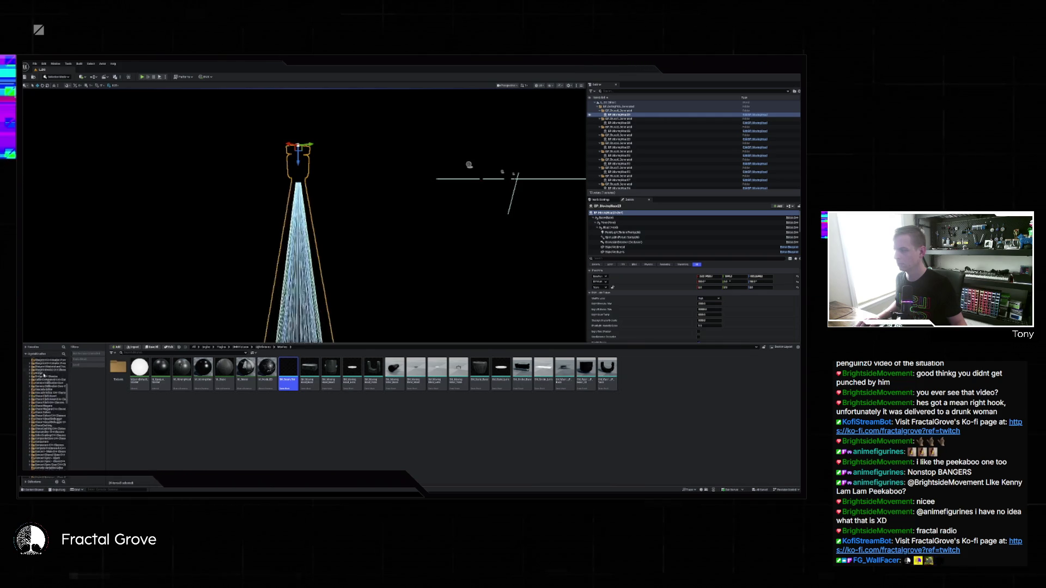
Step: Open the DMX Library asset from the Content folder and load the library listing three fixture patches
{"action": "left_click", "coordinate": [39, 364]}
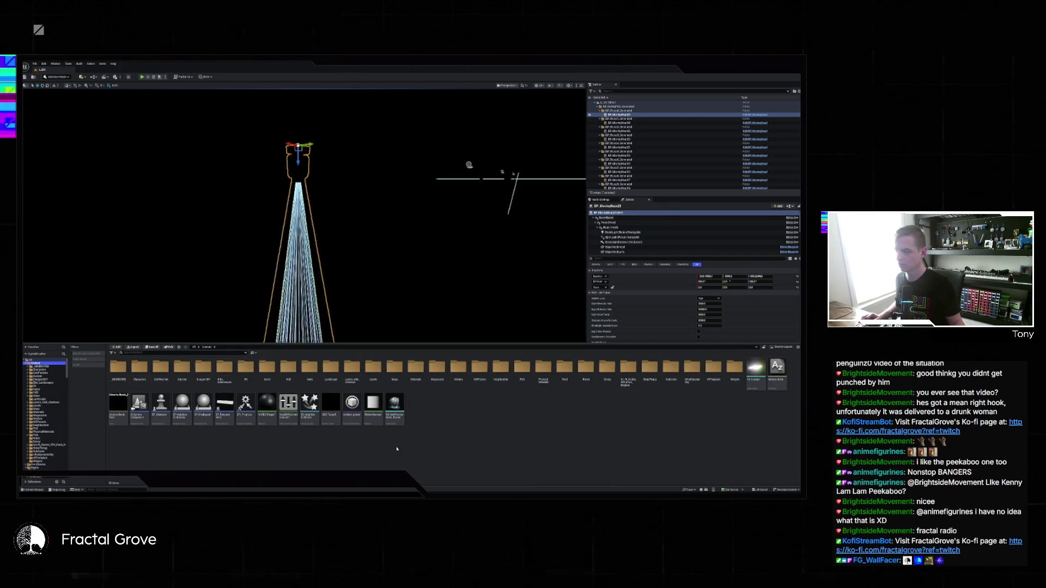
{"action": "double_click", "coordinate": [288, 404]}
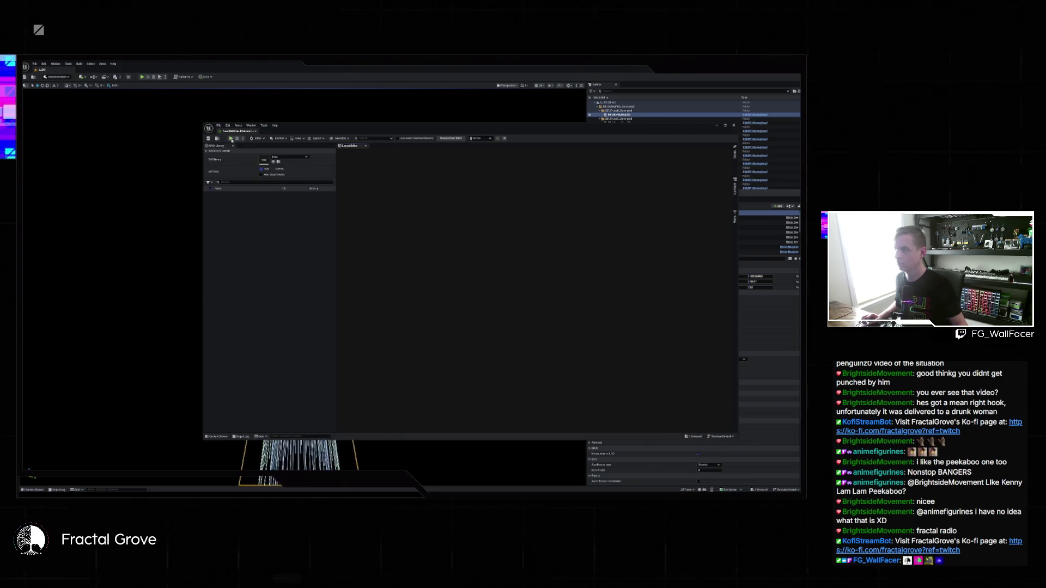
{"action": "left_click_drag", "start_coordinate": [302, 134], "coordinate": [524, 153]}
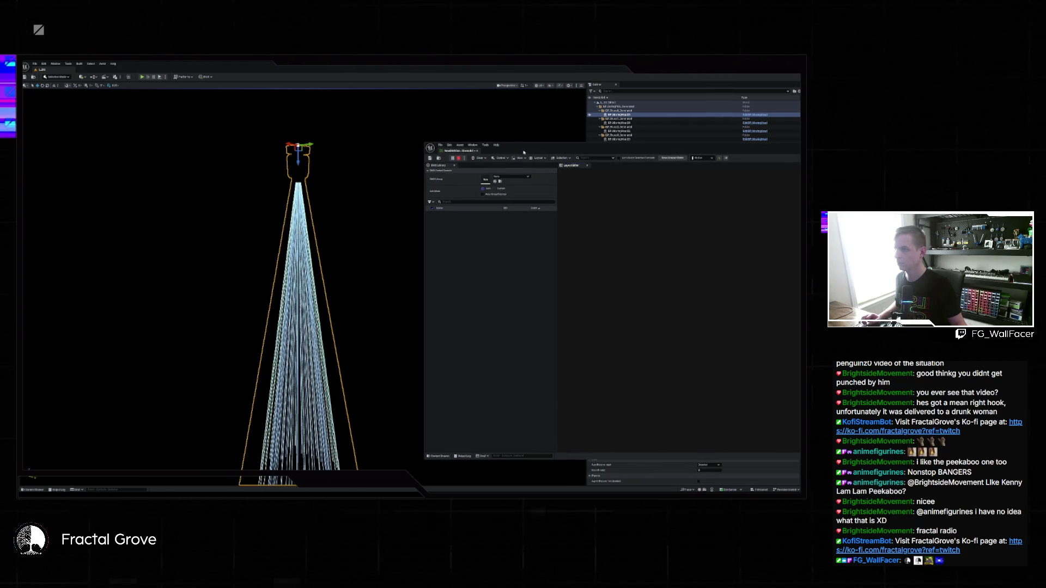
{"action": "left_click", "coordinate": [512, 176]}
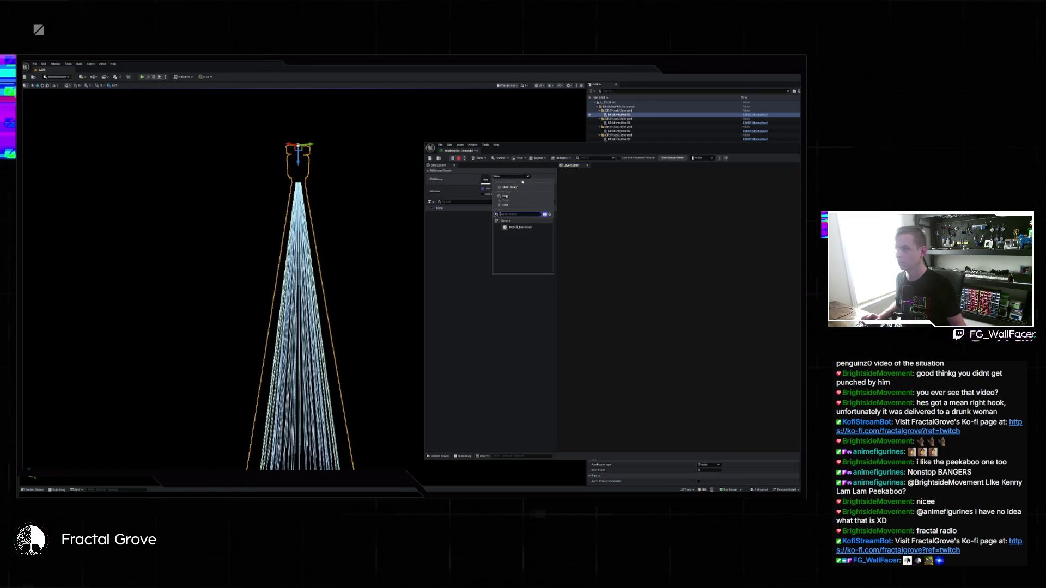
{"action": "left_click", "coordinate": [523, 217]}
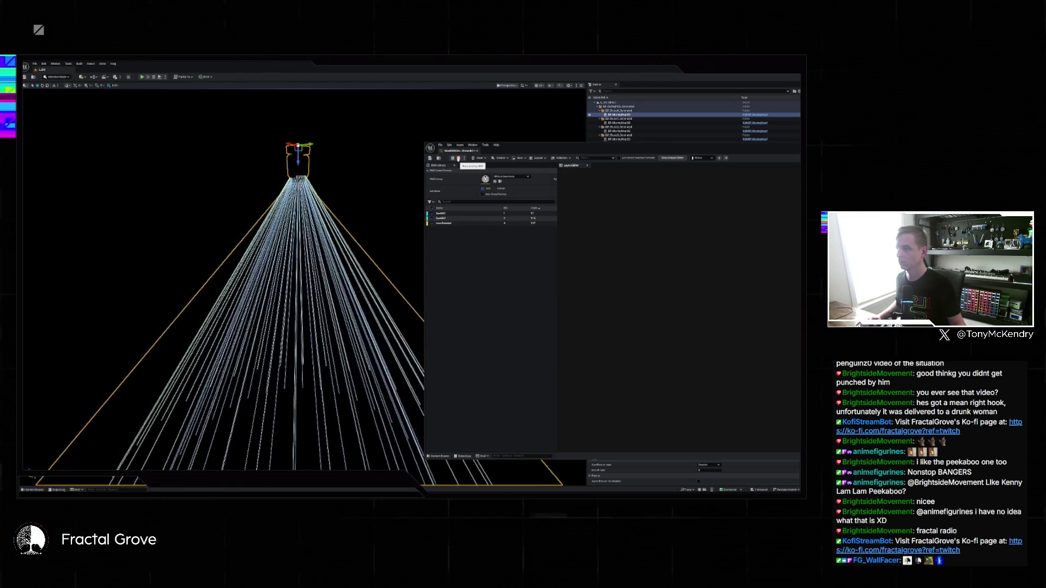
Step: Raise the first fixture patch's channel faders to brighten and widen the beam
{"action": "left_click", "coordinate": [441, 213]}
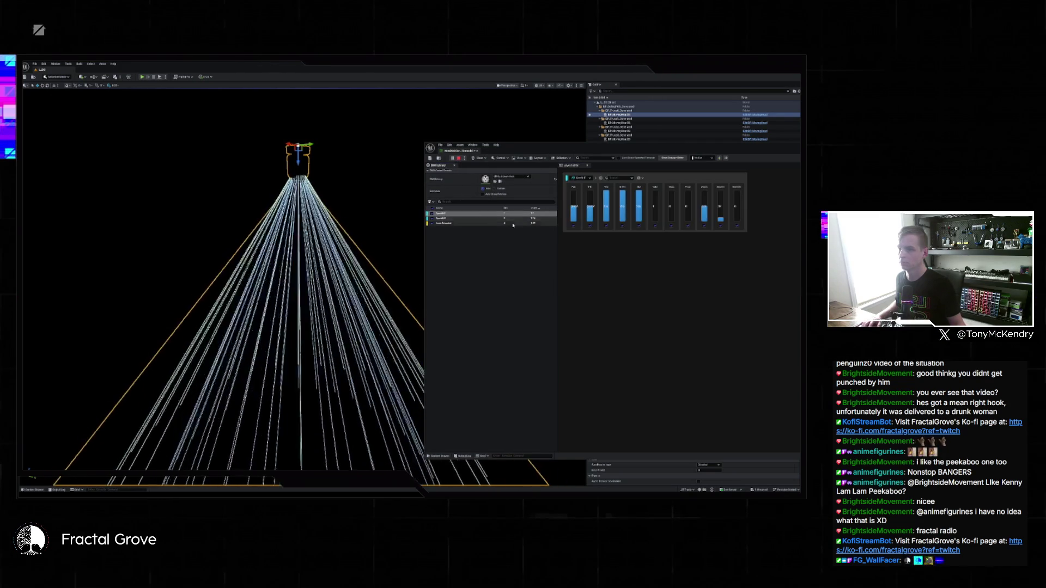
{"action": "left_click_drag", "start_coordinate": [736, 218], "coordinate": [736, 188]}
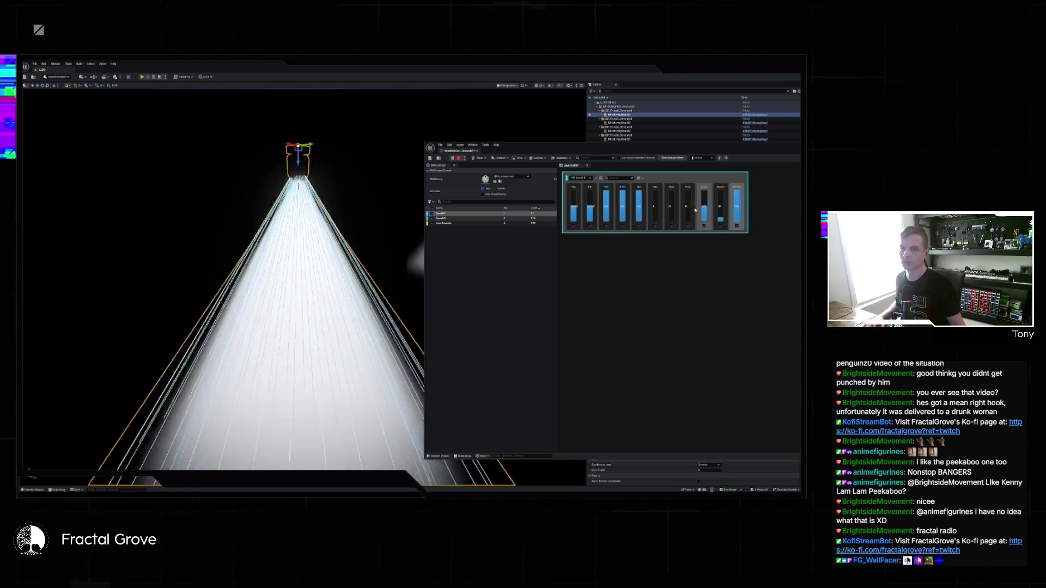
{"action": "left_click_drag", "start_coordinate": [721, 218], "coordinate": [720, 207]}
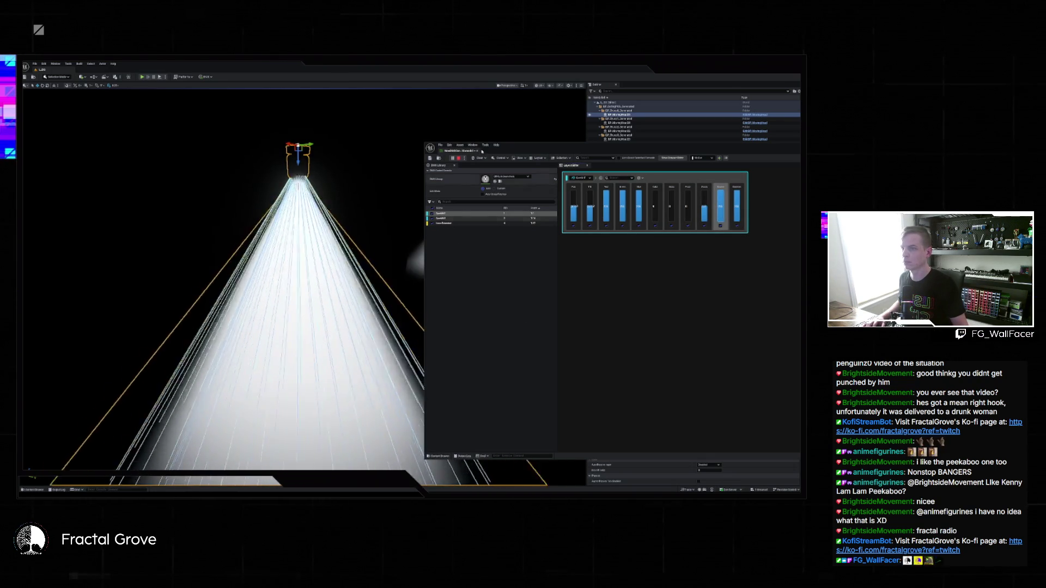
{"action": "scroll", "coordinate": [376, 104], "scroll_direction": "down", "scroll_amount": 10}
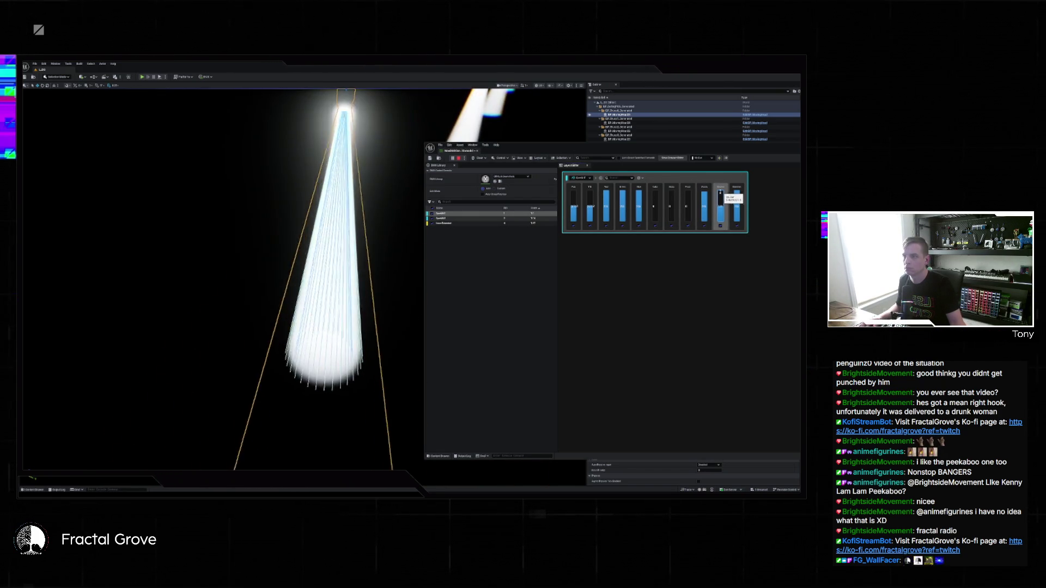
{"action": "mouse_move", "coordinate": [562, 152]}
{"action": "left_mouse_down"}
{"action": "mouse_move", "coordinate": [697, 191]}
{"action": "mouse_move", "coordinate": [644, 172]}
{"action": "left_mouse_up"}
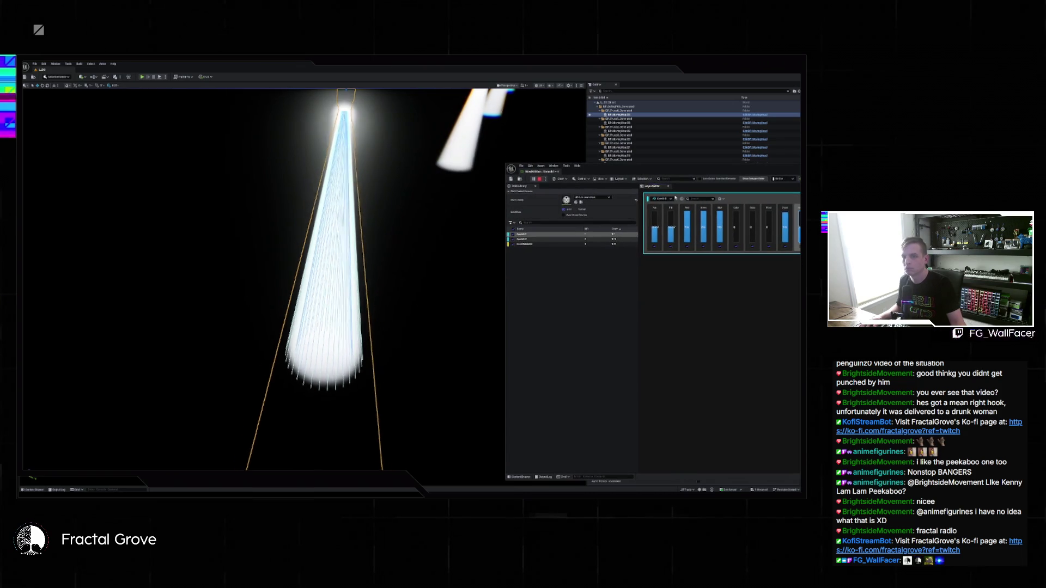
{"action": "left_click_drag", "start_coordinate": [652, 230], "coordinate": [654, 218]}
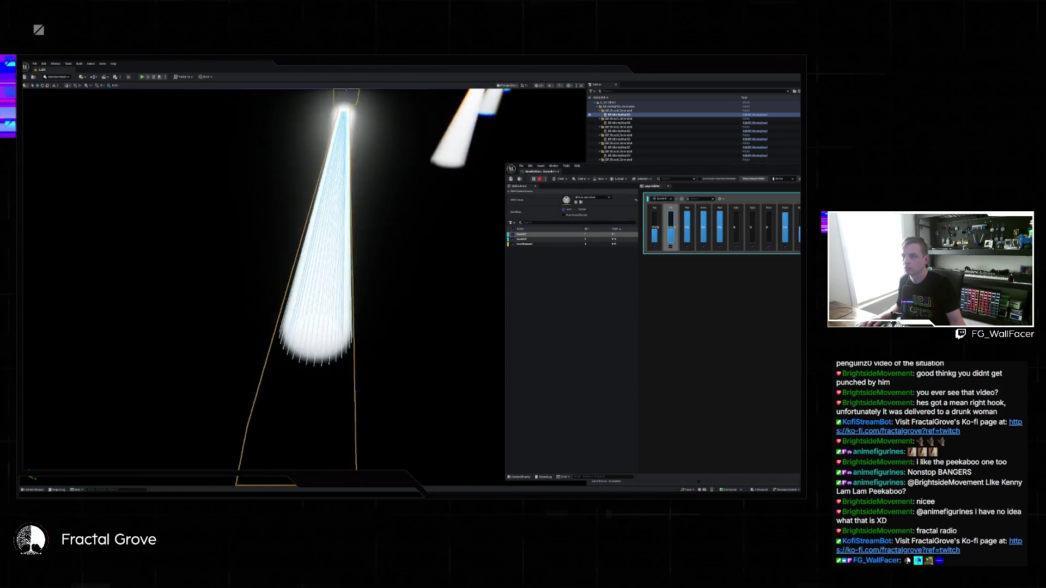
{"action": "left_click_drag", "start_coordinate": [661, 229], "coordinate": [655, 211]}
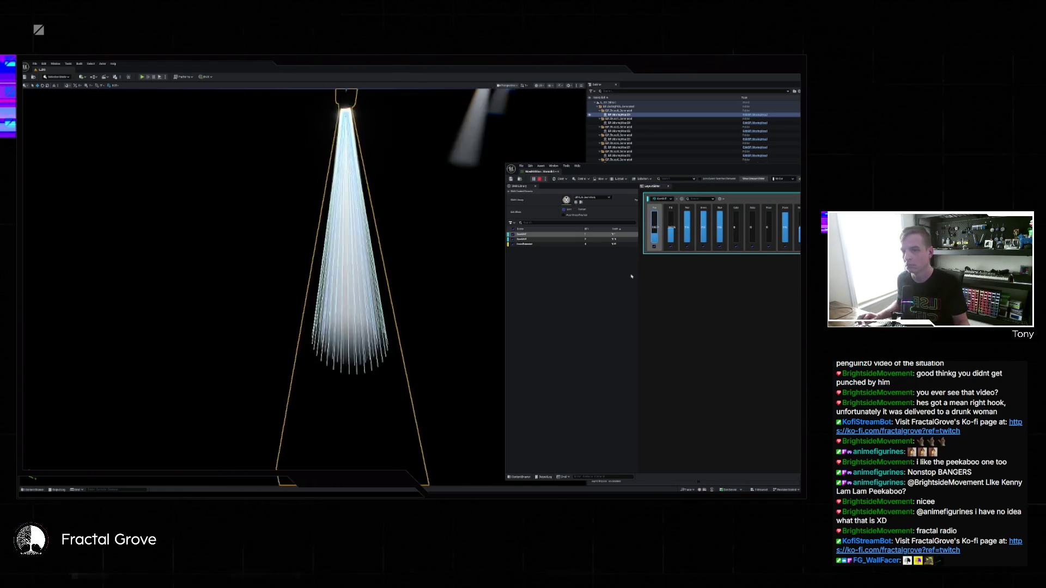
Step: Widen and move the DMX console window, then close it
{"action": "left_click_drag", "start_coordinate": [506, 163], "coordinate": [366, 171]}
{"action": "mouse_move", "coordinate": [580, 178]}
{"action": "left_mouse_down"}
{"action": "mouse_move", "coordinate": [462, 169]}
{"action": "mouse_move", "coordinate": [533, 159]}
{"action": "mouse_move", "coordinate": [414, 154]}
{"action": "left_mouse_up"}
{"action": "left_click", "coordinate": [714, 149]}
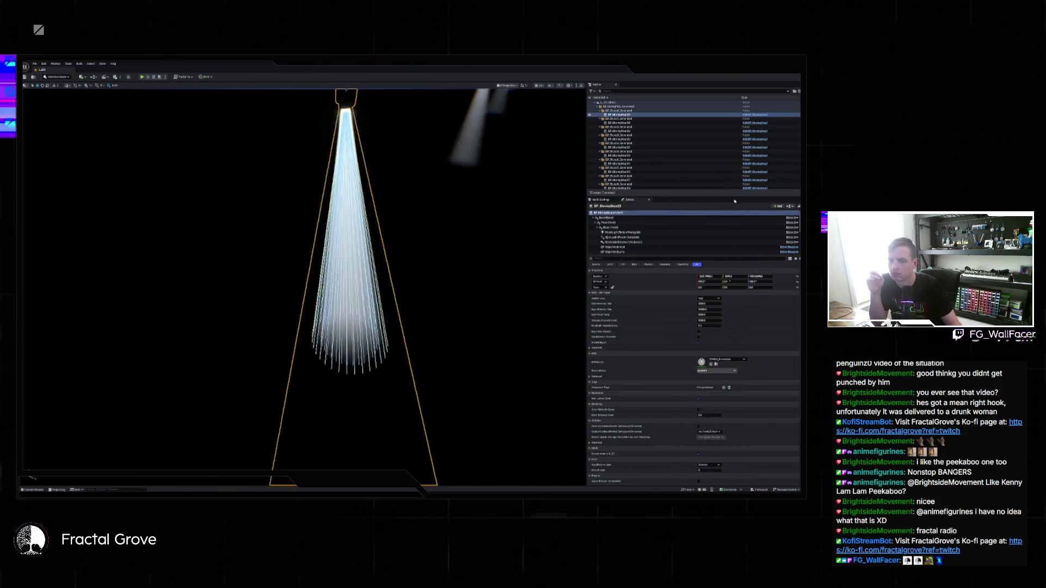
Step: Open BP_MovingHead and inspect the SetVisibility nodes with their AND/NOT logic
{"action": "left_click", "coordinate": [760, 116]}
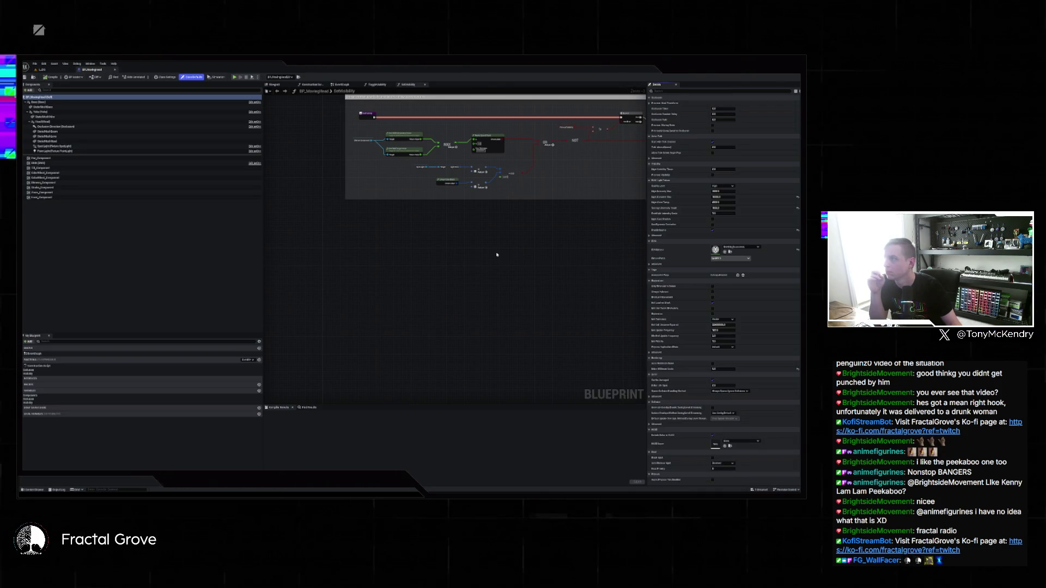
{"action": "mouse_move", "coordinate": [532, 238]}
{"action": "left_mouse_down"}
{"action": "mouse_move", "coordinate": [508, 316]}
{"action": "mouse_move", "coordinate": [447, 321]}
{"action": "left_mouse_up"}
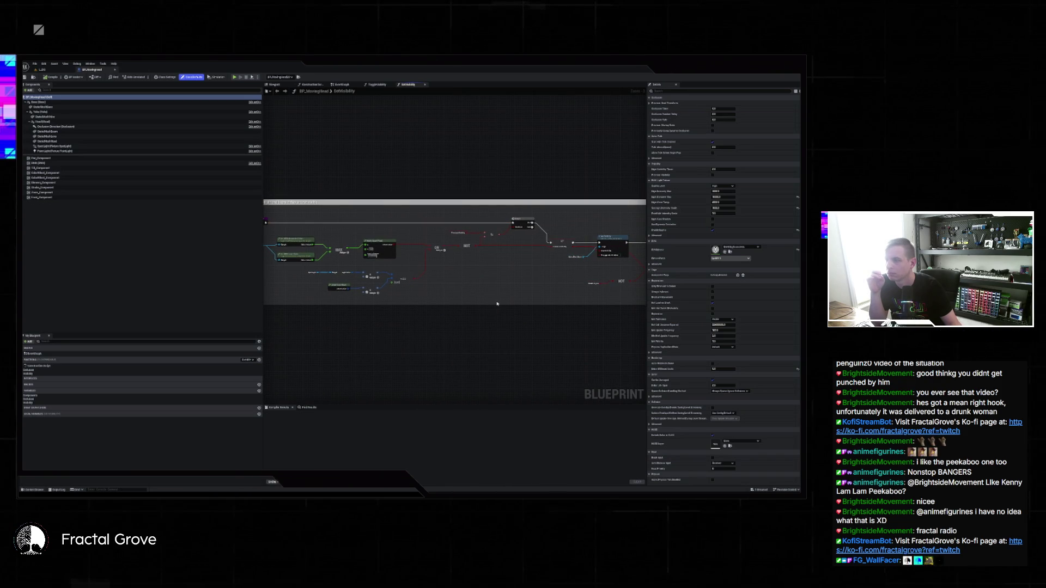
{"action": "left_click_drag", "start_coordinate": [503, 300], "coordinate": [344, 298]}
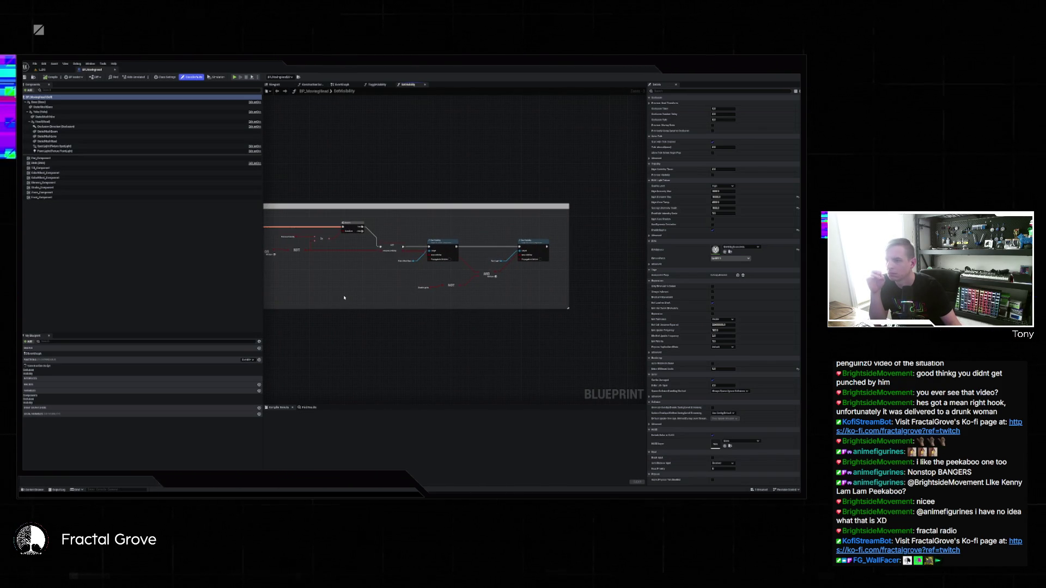
{"action": "scroll", "coordinate": [420, 272], "scroll_direction": "up", "scroll_amount": 2}
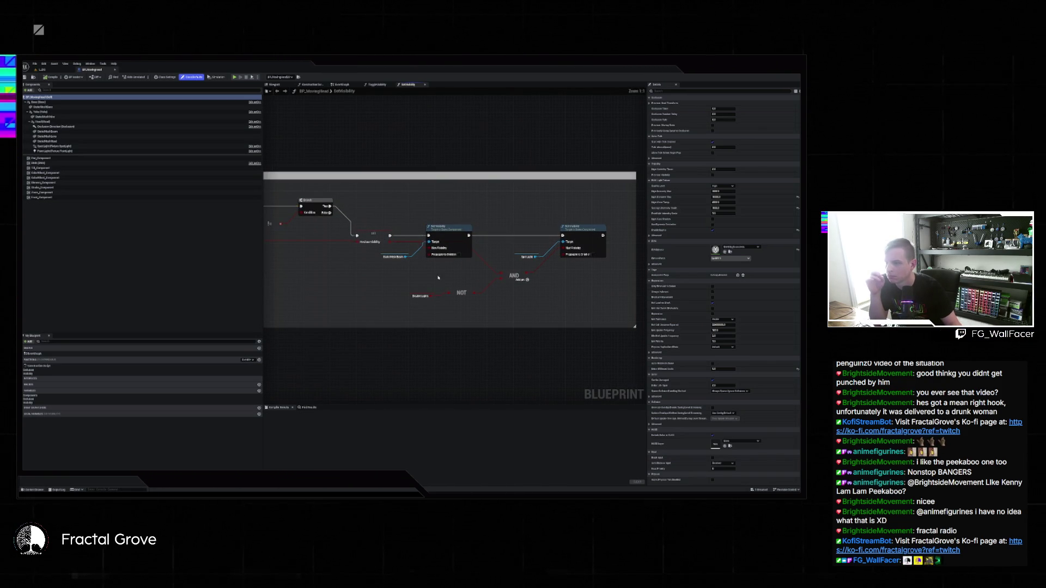
{"action": "left_click_drag", "start_coordinate": [433, 282], "coordinate": [643, 285]}
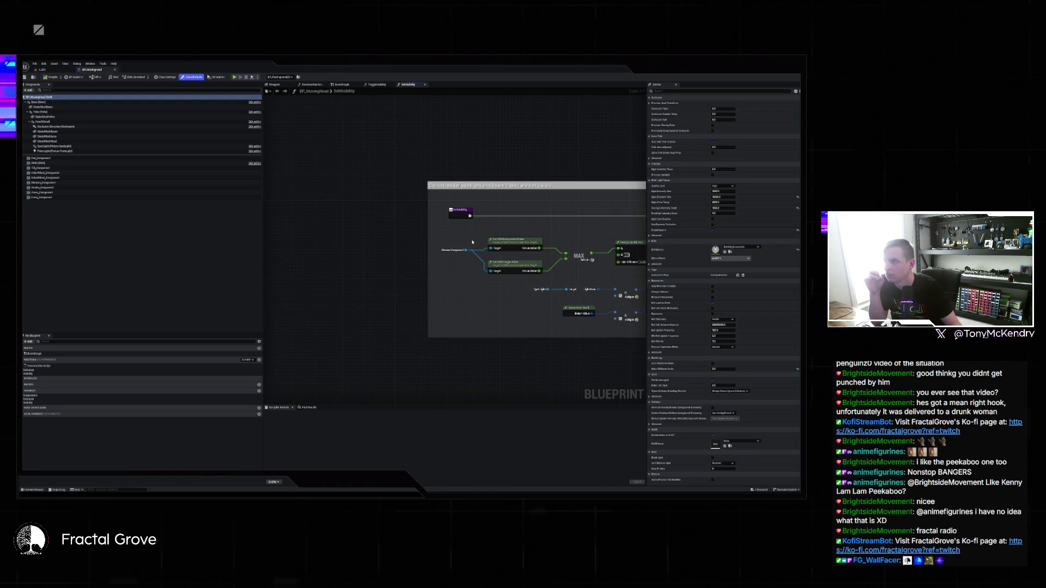
Step: View the ToggleVisibility graph and the EventGraph's comment boxes
{"action": "left_click", "coordinate": [376, 85]}
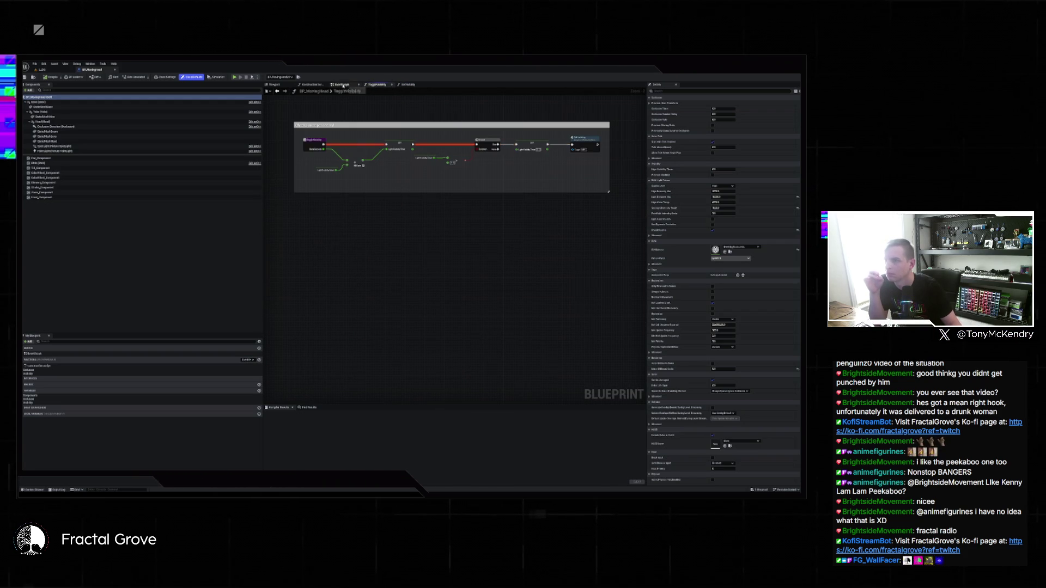
{"action": "left_click", "coordinate": [345, 86]}
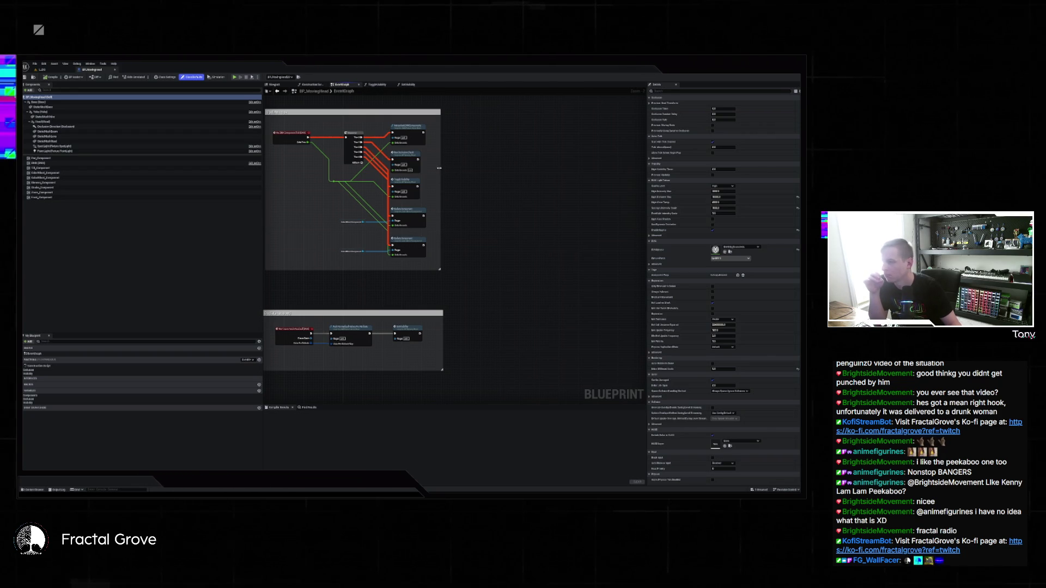
{"action": "mouse_move", "coordinate": [490, 186]}
{"action": "left_mouse_down"}
{"action": "mouse_move", "coordinate": [553, 278]}
{"action": "mouse_move", "coordinate": [452, 234]}
{"action": "left_mouse_up"}
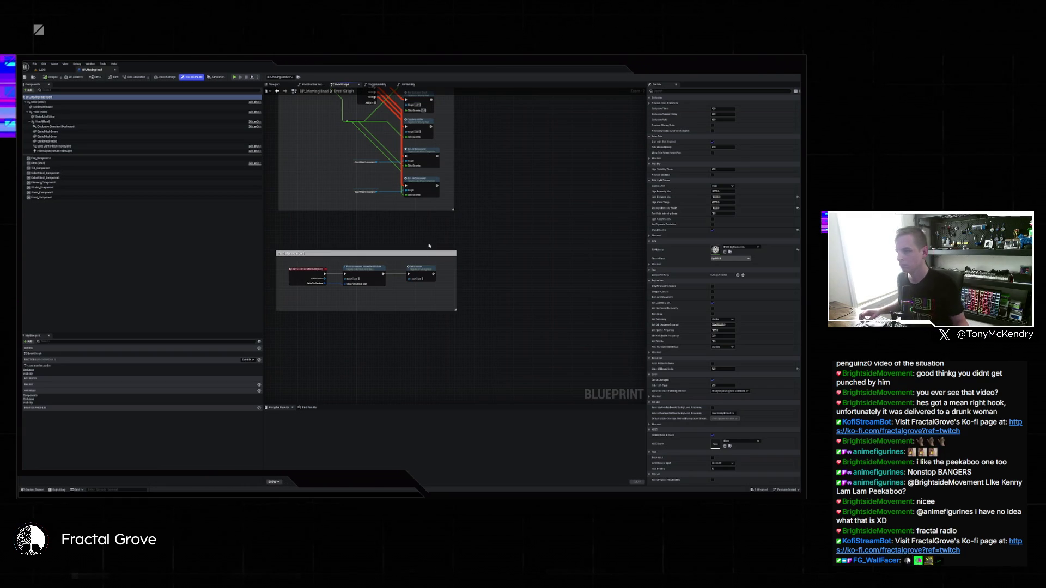
{"action": "key", "text": "alt+Tab"}
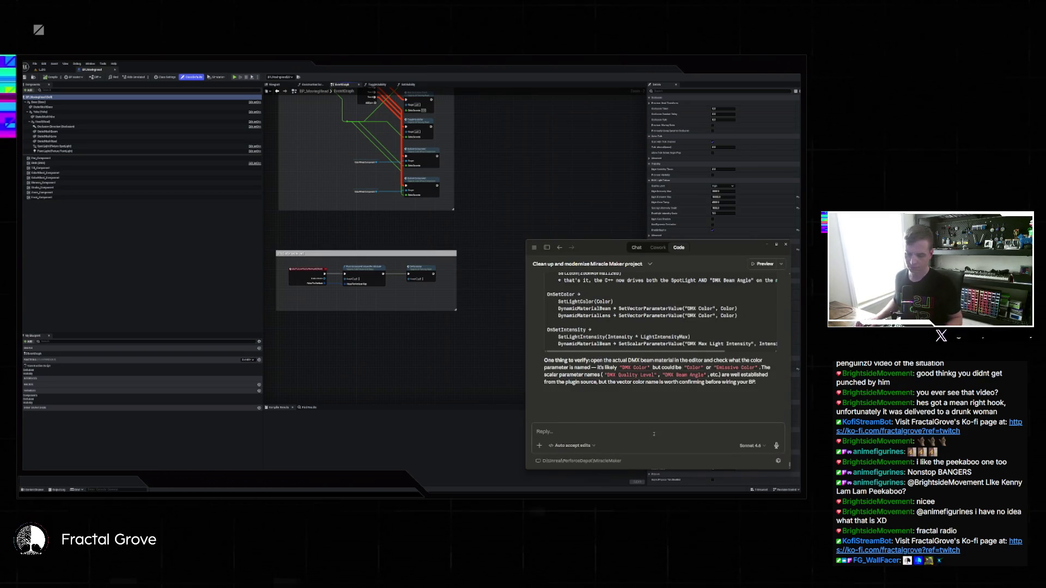
Step: Ask Claude how the DMX fixture's StaticMeshBeam cube and push normalized values per attribute shape the beam
{"action": "type", "text": "retty sure my setup is exac"}
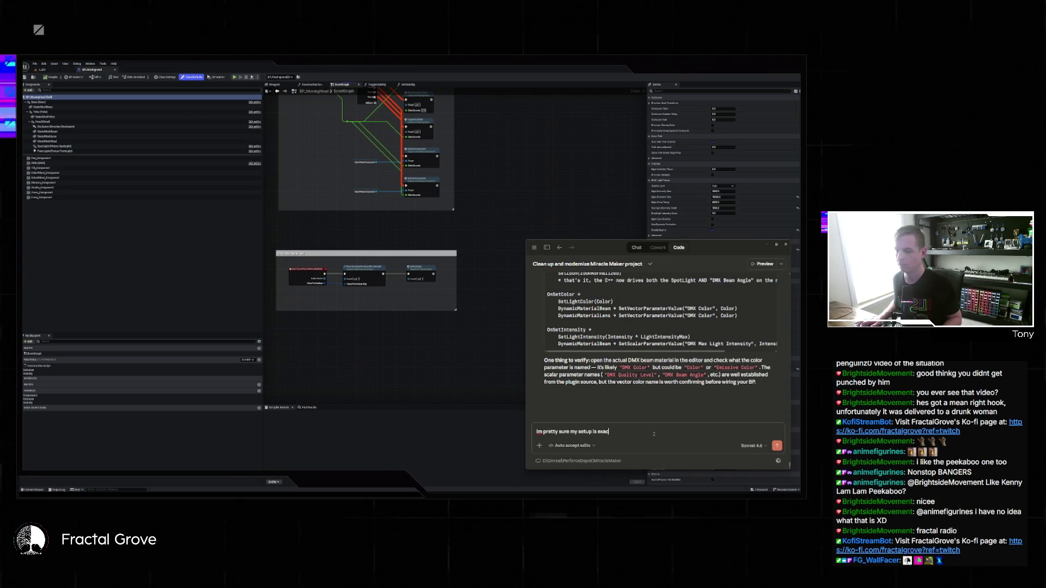
{"action": "type", "text": "tly the same as the dmx fixture's - the tin"}
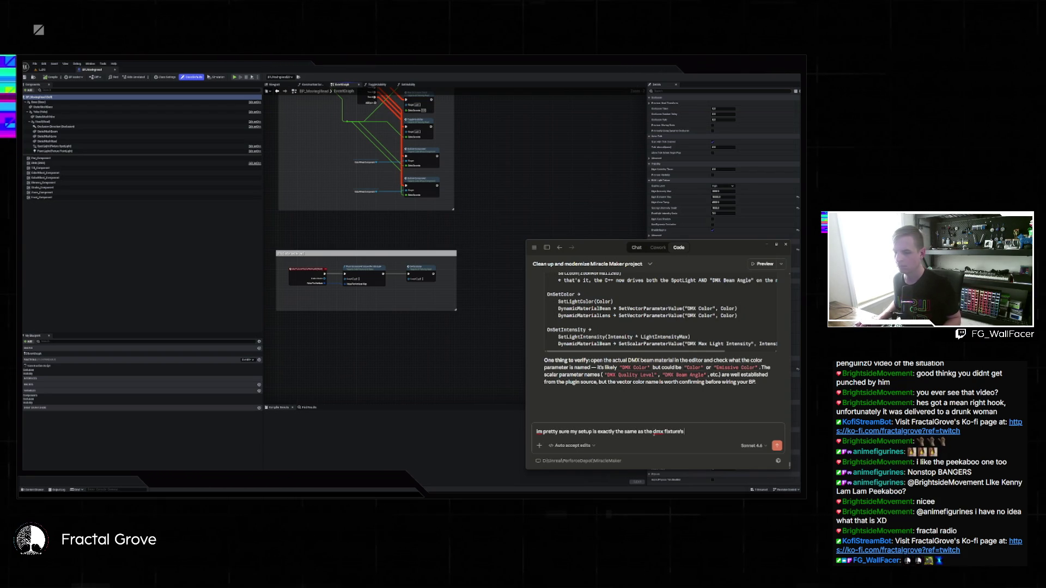
{"action": "type", "text": "y cube is the shape that it seems like their beam starts out as"}
{"action": "key", "text": "shift+Return"}
{"action": "type", "text": "there's another functional called push normalized values per attribute that maybe changes the shape of it?"}
{"action": "key", "text": "shift+Return"}
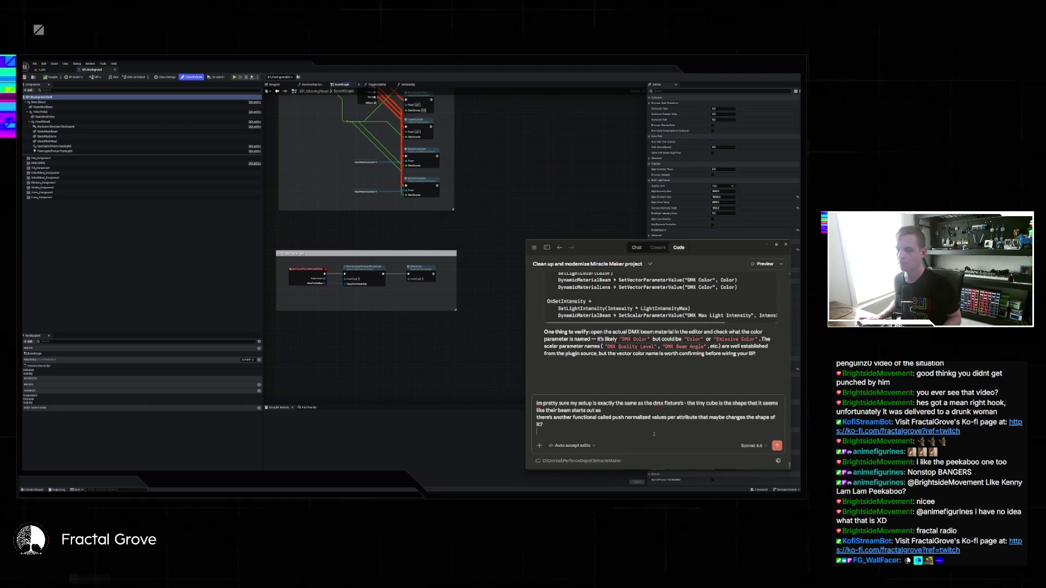
{"action": "type", "text": "h the source I linked you earlier"}
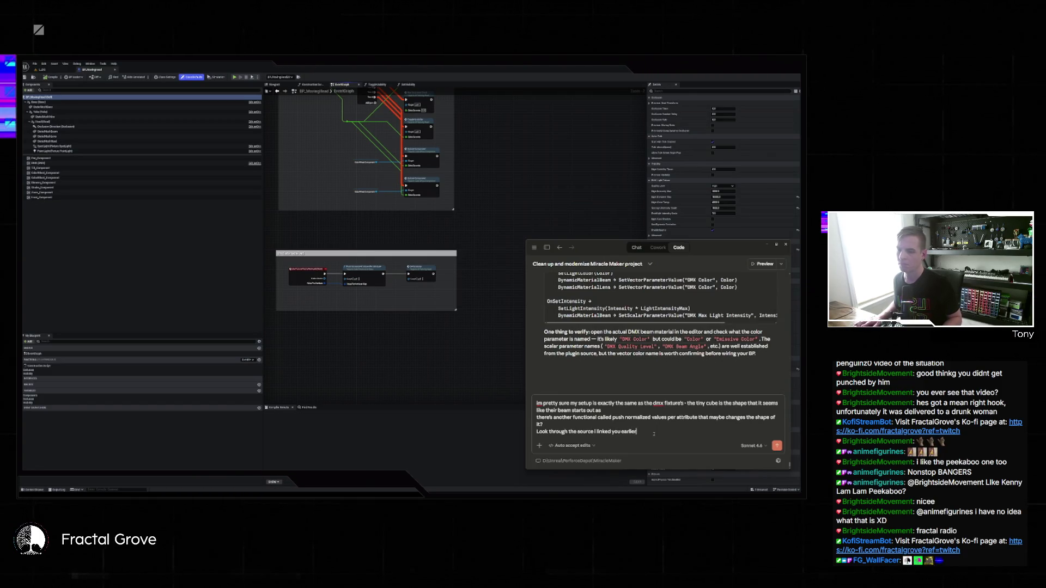
{"action": "type", "text": " and see if you can figure out what they're"}
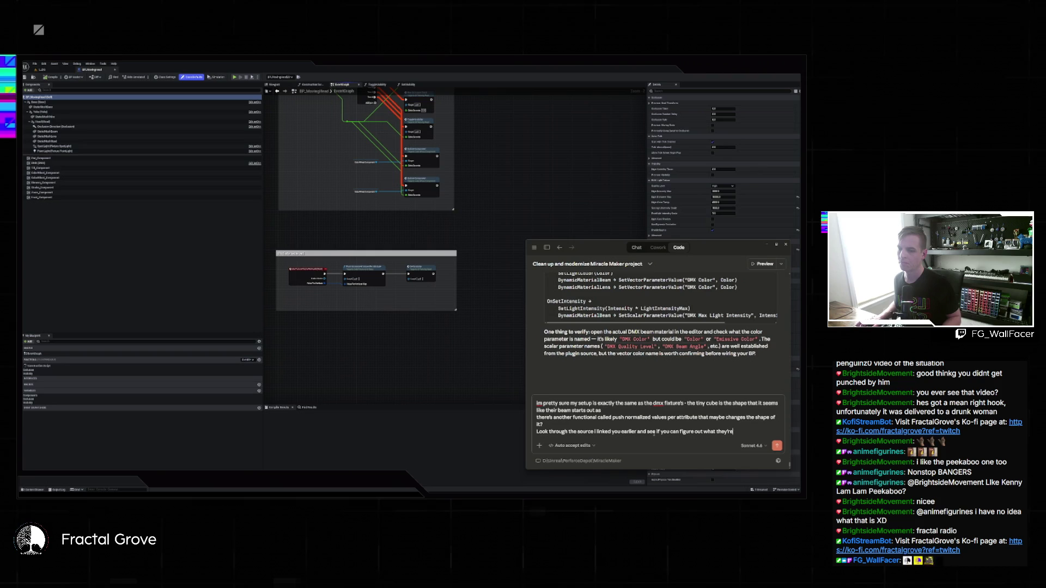
{"action": "type", "text": " the \"Staticmeshbeam\" s"}
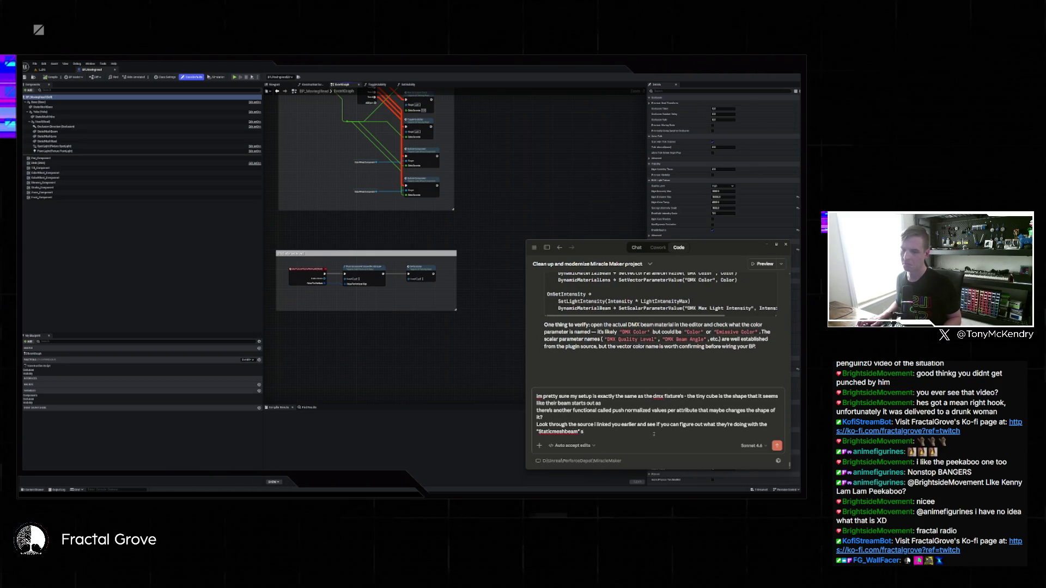
{"action": "type", "text": "pecifically"}
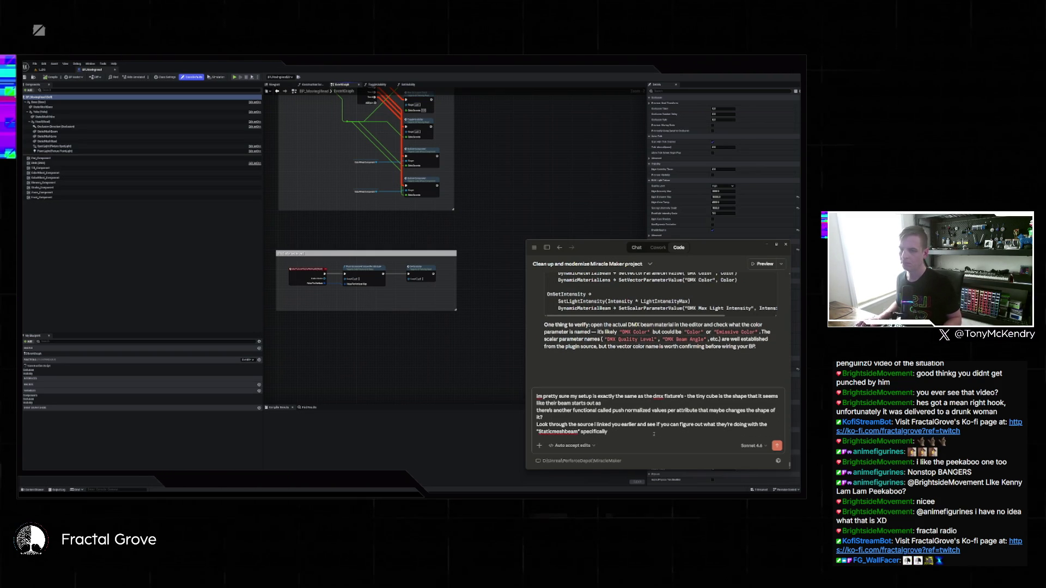
{"action": "type", "text": " in terms of"}
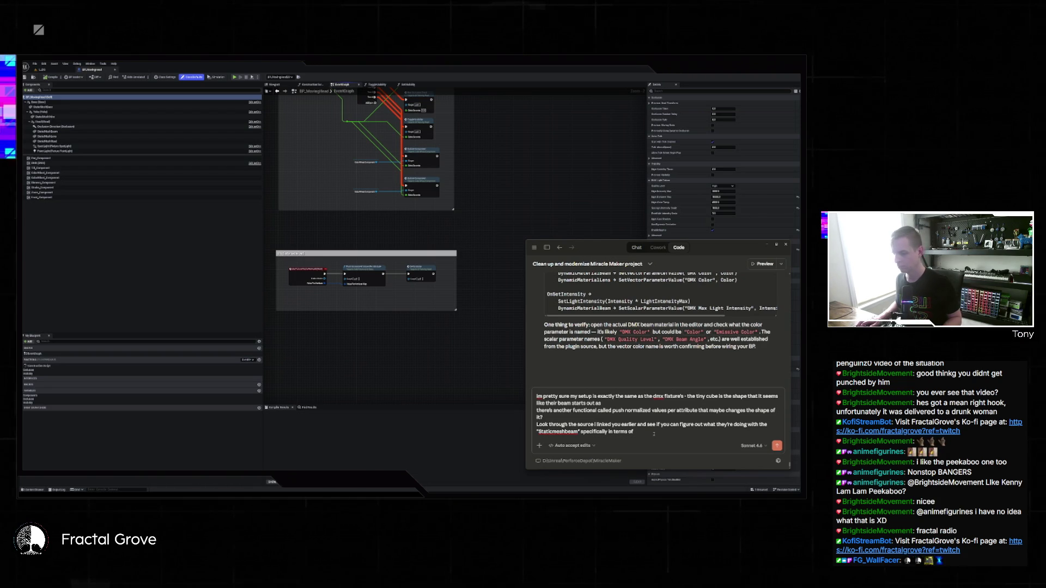
{"action": "key", "text": "BackSpace"}
{"action": "key", "text": "BackSpace"}
{"action": "key", "text": "BackSpace"}
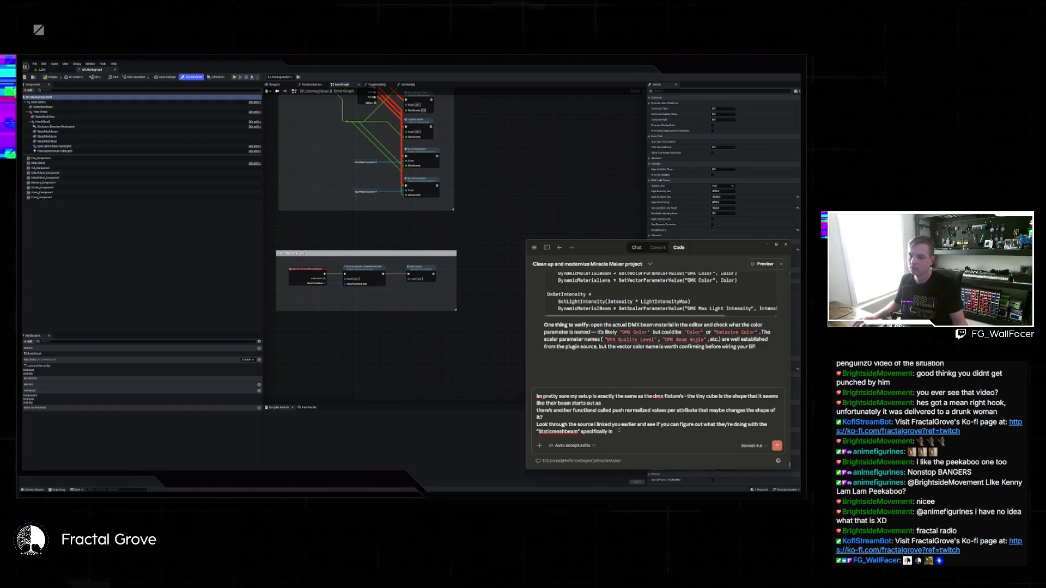
{"action": "key", "text": "BackSpace"}
{"action": "key", "text": "BackSpace"}
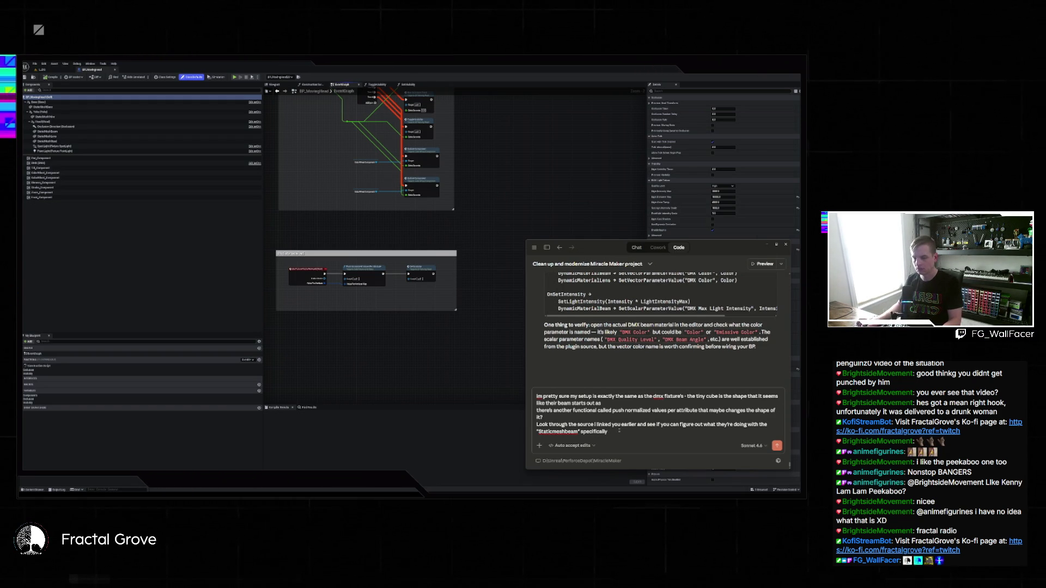
{"action": "key", "text": "shift+Return"}
{"action": "type", "text": "I dont see any materia"}
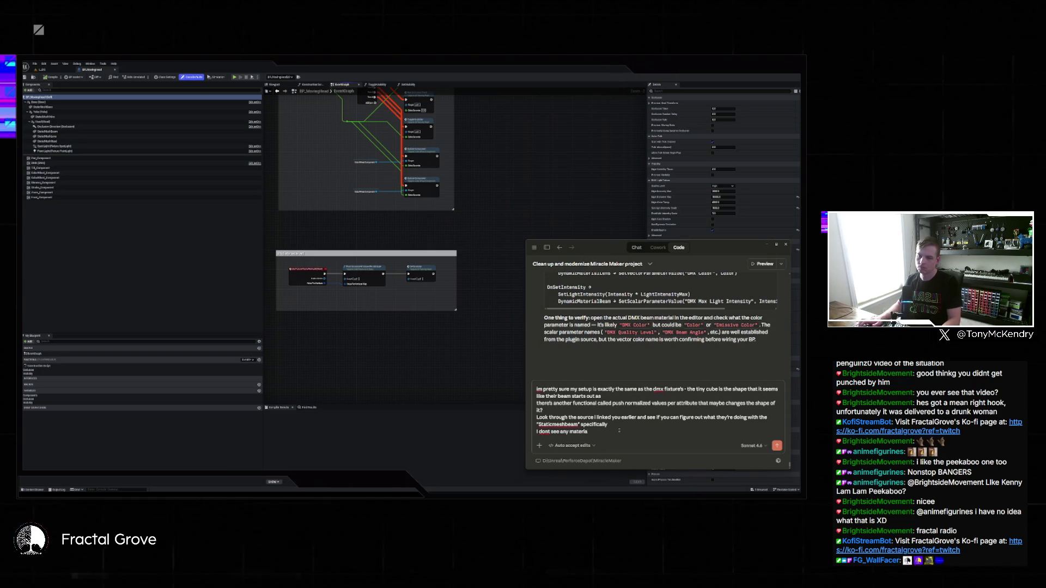
{"action": "type", "text": "s w"}
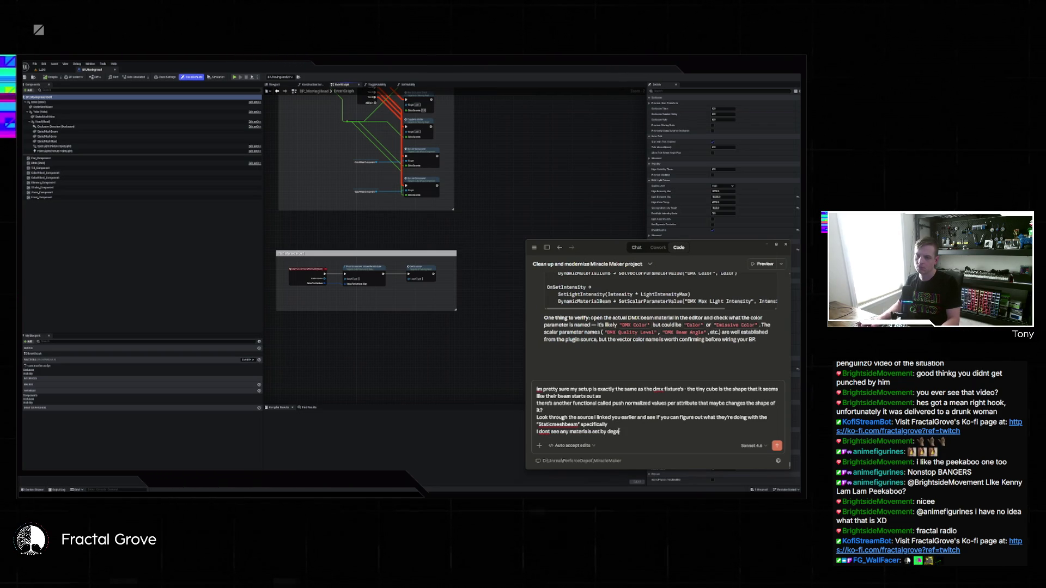
{"action": "type", "text": "n the dmx"}
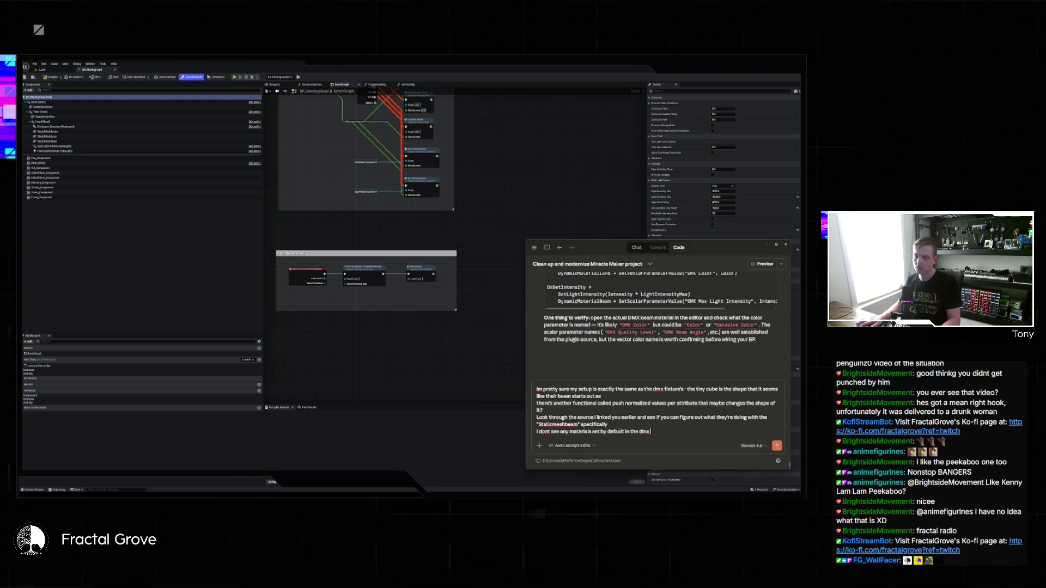
{"action": "type", "text": " ones so it's prob"}
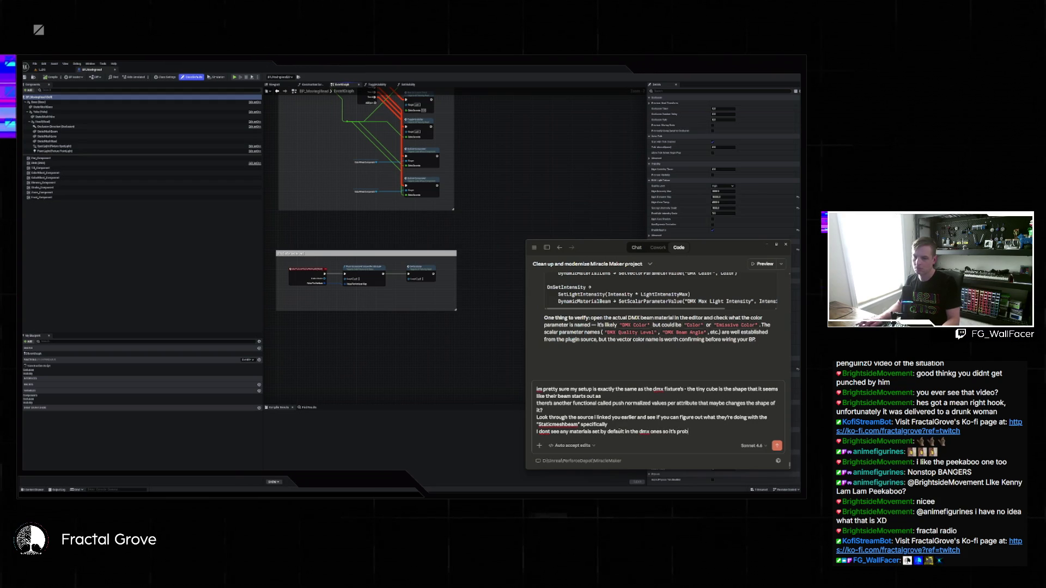
{"action": "type", "text": "ably also being set in the"}
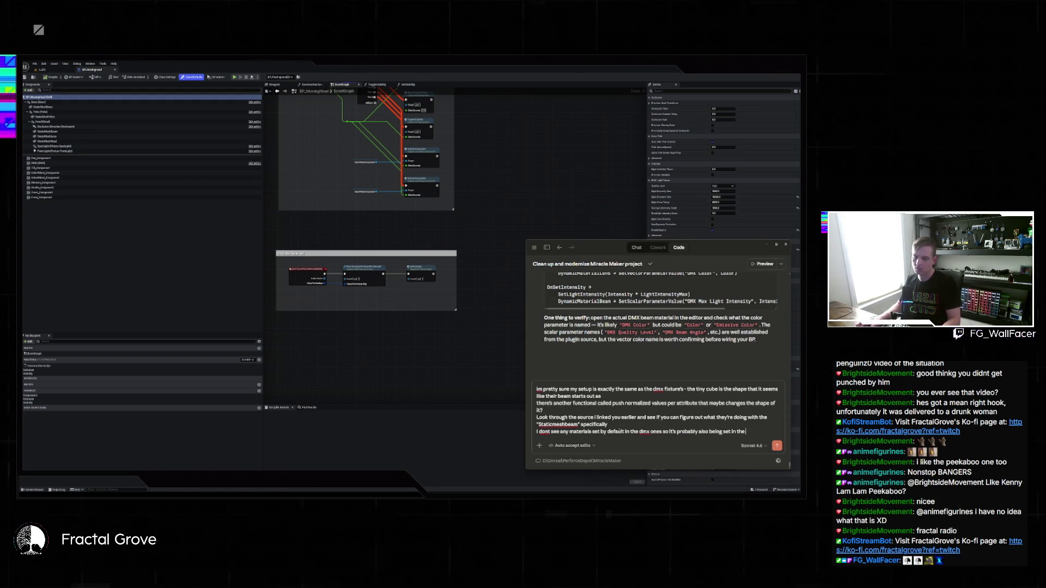
{"action": "type", "text": " c++ "}
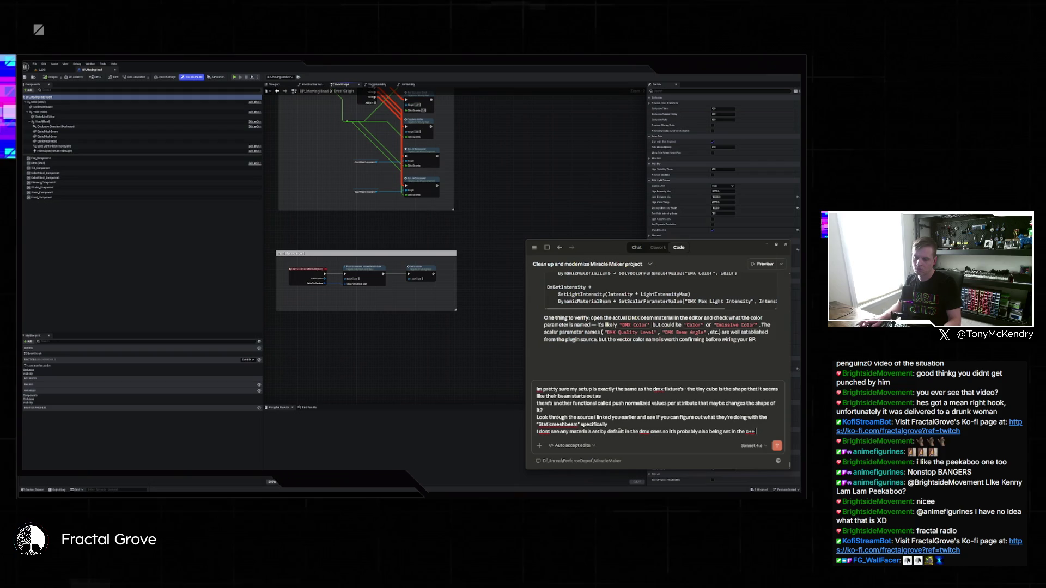
{"action": "type", "text": " know wh"}
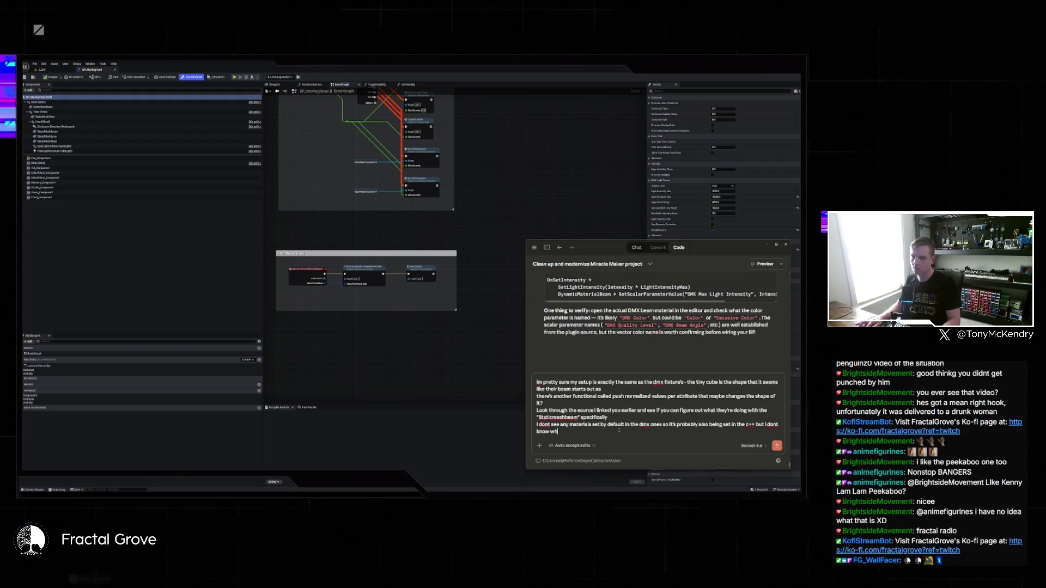
{"action": "type", "text": "posed to be"}
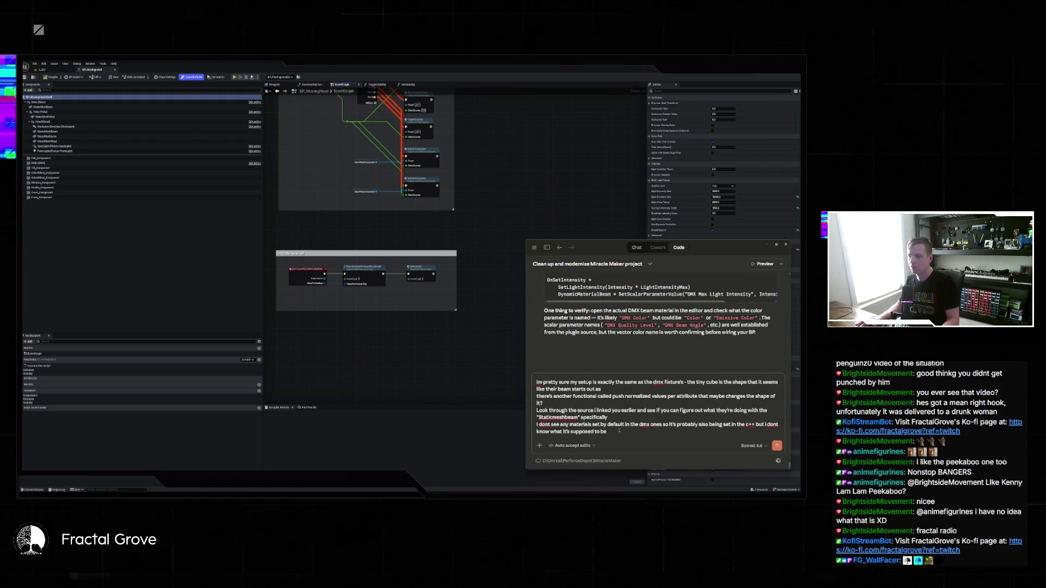
{"action": "key", "text": "Return"}
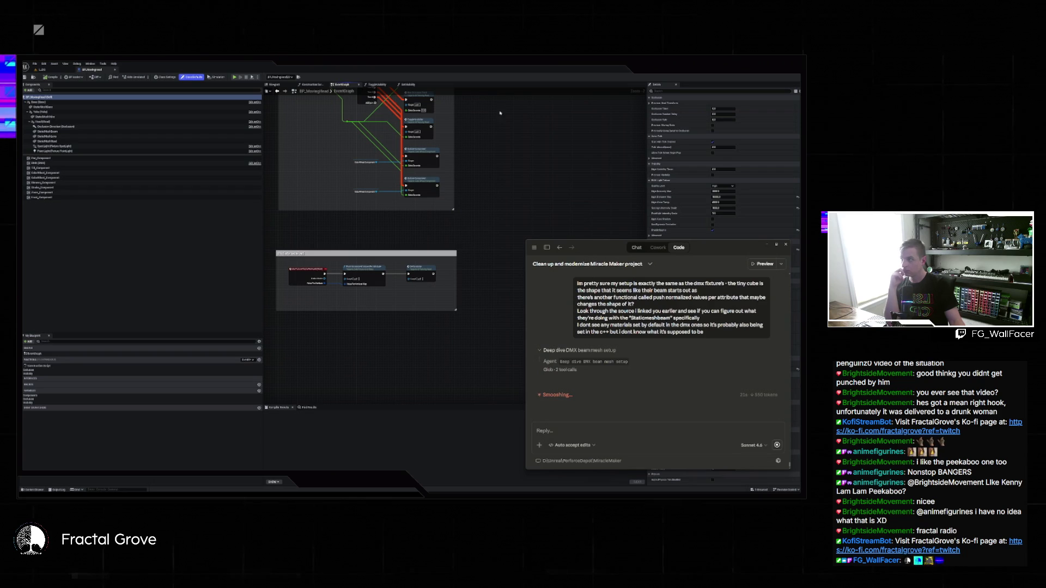
Step: Return to the level viewport and open the DMX fader console at the lower right
{"action": "left_click", "coordinate": [41, 69]}
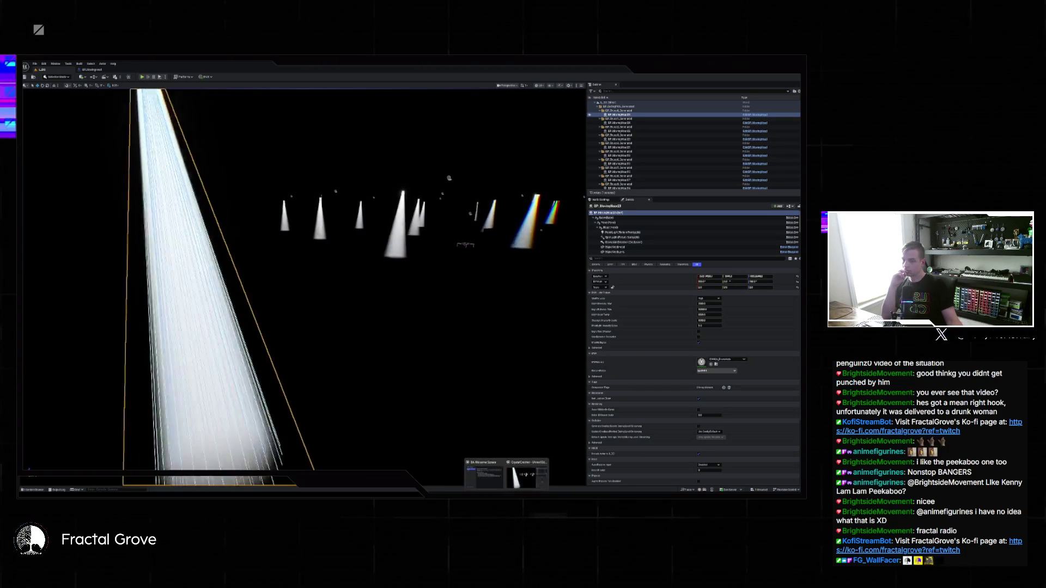
{"action": "left_click", "coordinate": [207, 77]}
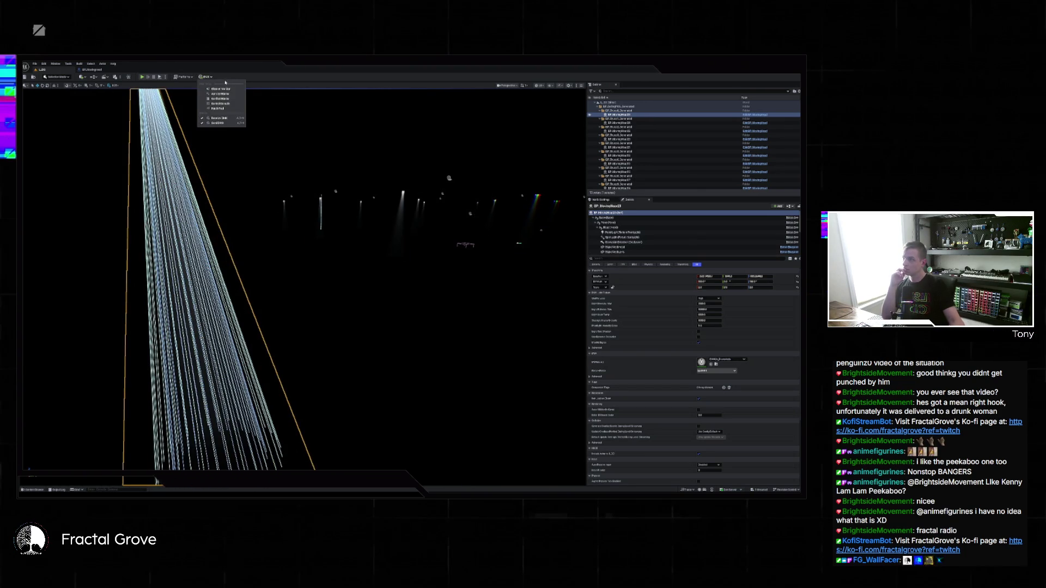
{"action": "left_click", "coordinate": [228, 104]}
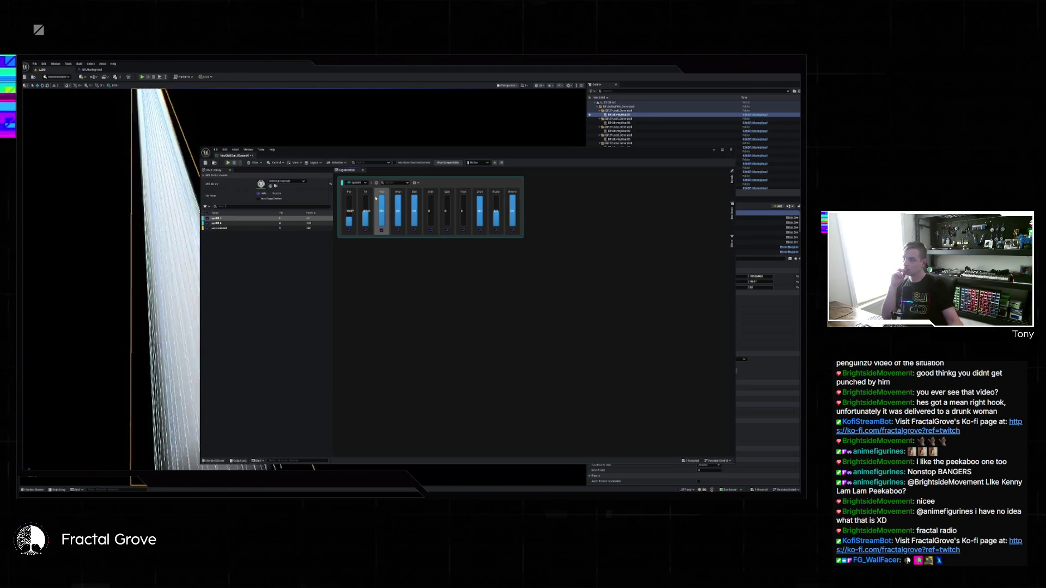
{"action": "left_click_drag", "start_coordinate": [416, 154], "coordinate": [542, 166]}
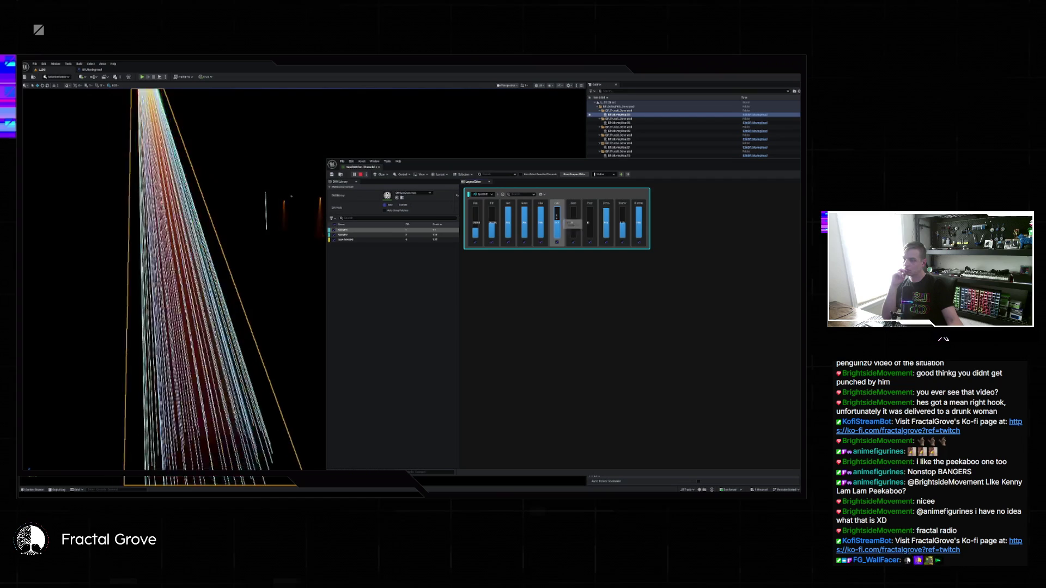
{"action": "mouse_move", "coordinate": [467, 172]}
{"action": "left_mouse_down"}
{"action": "mouse_move", "coordinate": [543, 184]}
{"action": "mouse_move", "coordinate": [520, 260]}
{"action": "mouse_move", "coordinate": [539, 288]}
{"action": "left_mouse_up"}
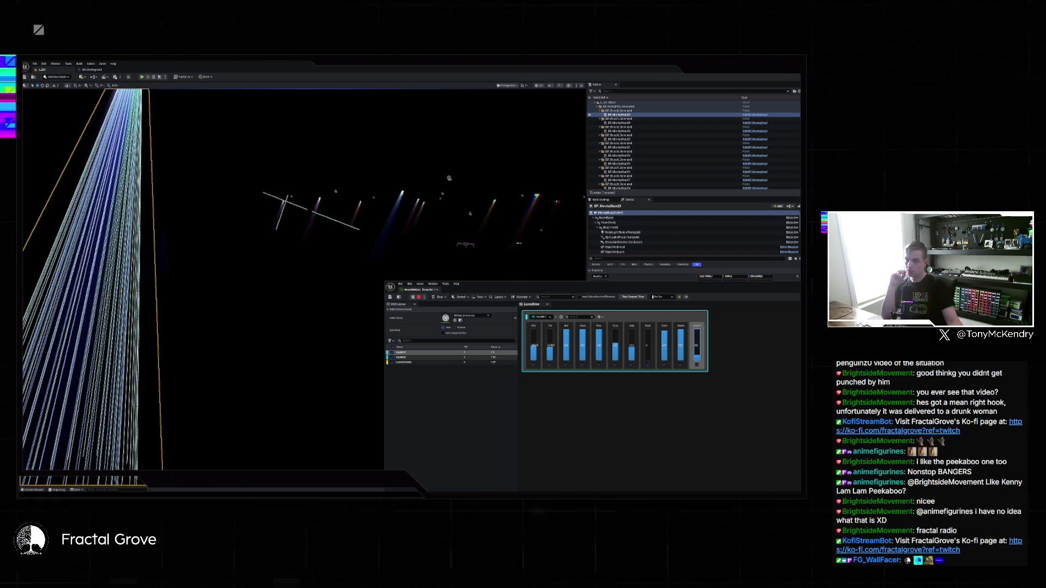
Step: Raise the last fader to full and the third layer's first fader to colour the beams
{"action": "left_click_drag", "start_coordinate": [697, 362], "coordinate": [696, 326]}
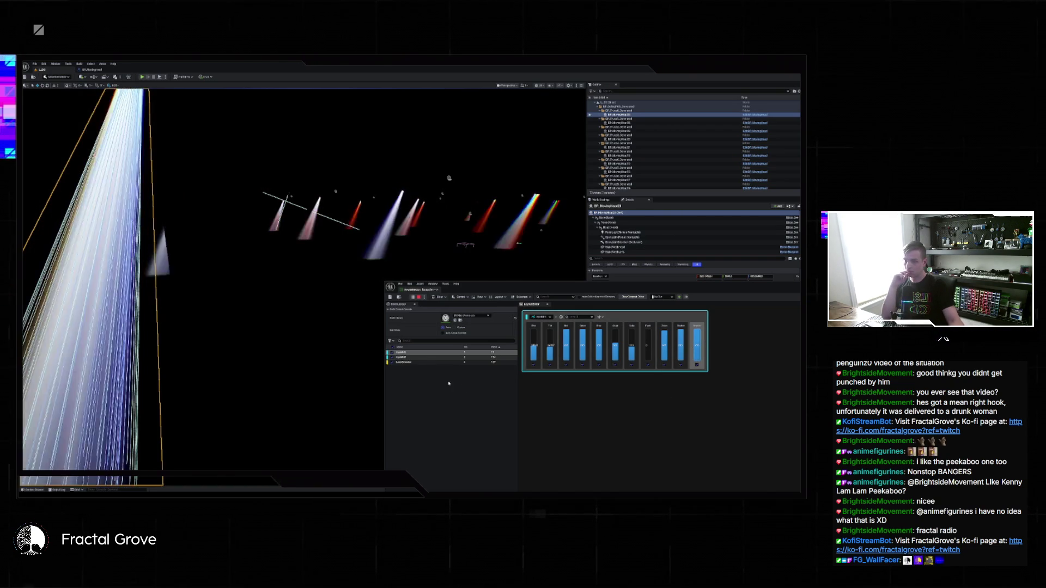
{"action": "left_click", "coordinate": [406, 362]}
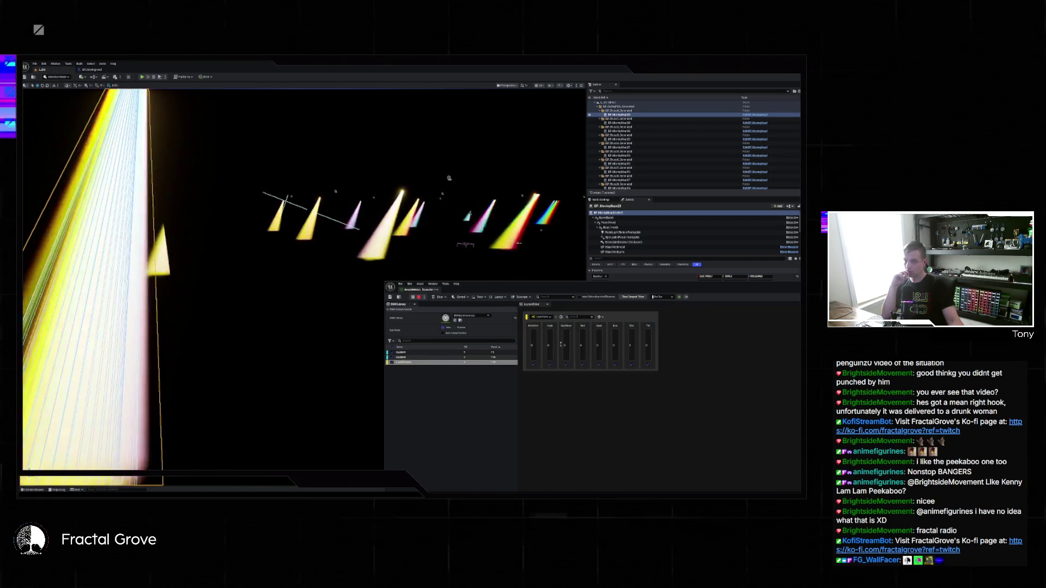
{"action": "mouse_move", "coordinate": [533, 362]}
{"action": "left_mouse_down"}
{"action": "mouse_move", "coordinate": [534, 330]}
{"action": "mouse_move", "coordinate": [566, 348]}
{"action": "mouse_move", "coordinate": [583, 329]}
{"action": "mouse_move", "coordinate": [649, 334]}
{"action": "left_mouse_up"}
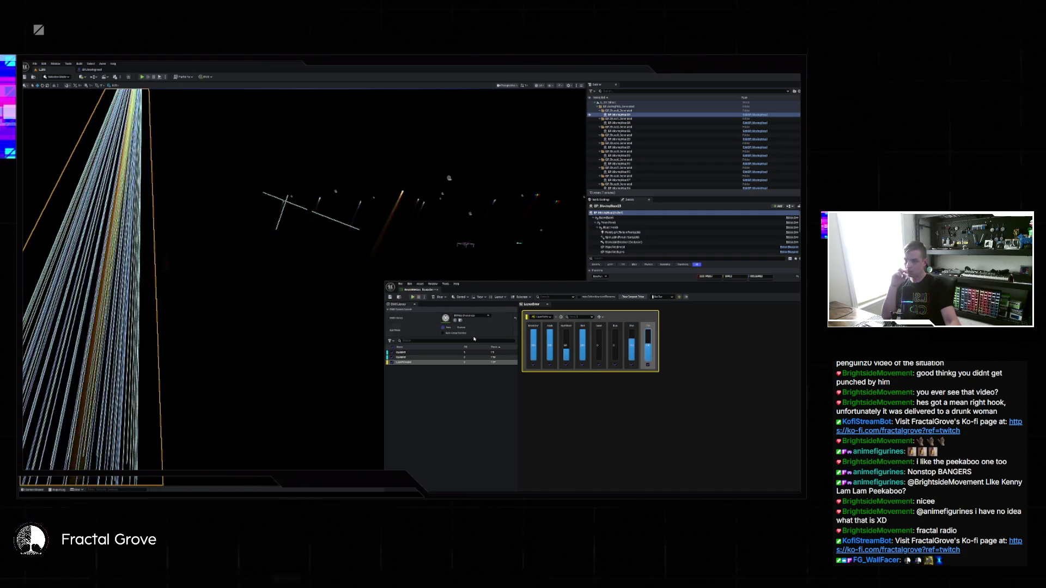
{"action": "mouse_move", "coordinate": [423, 284]}
{"action": "left_mouse_down"}
{"action": "mouse_move", "coordinate": [437, 292]}
{"action": "mouse_move", "coordinate": [475, 390]}
{"action": "left_mouse_up"}
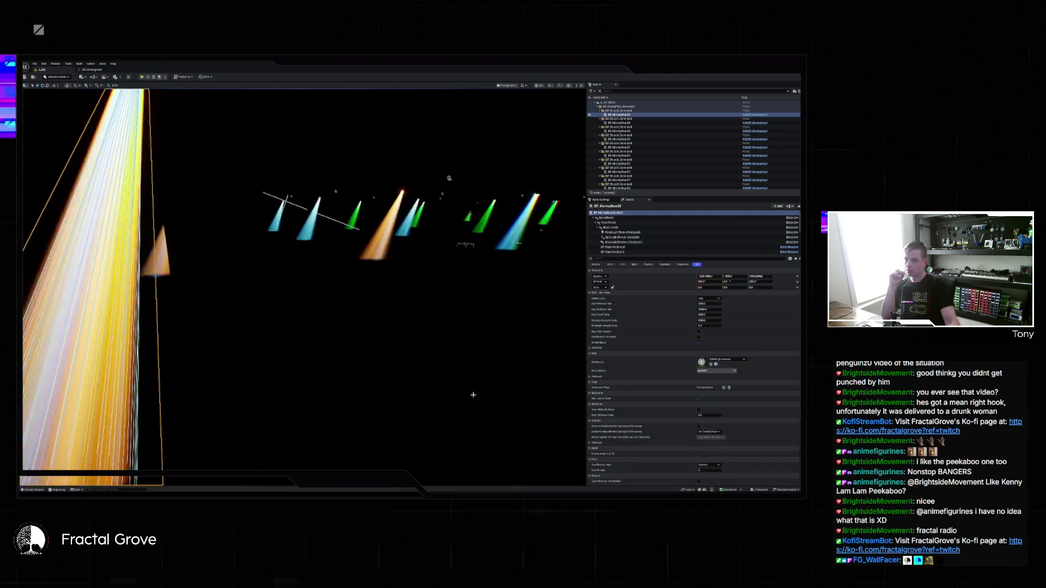
Step: Let Claude's agent run its file search and switch to the studio level editor
{"action": "mouse_move", "coordinate": [497, 494]}
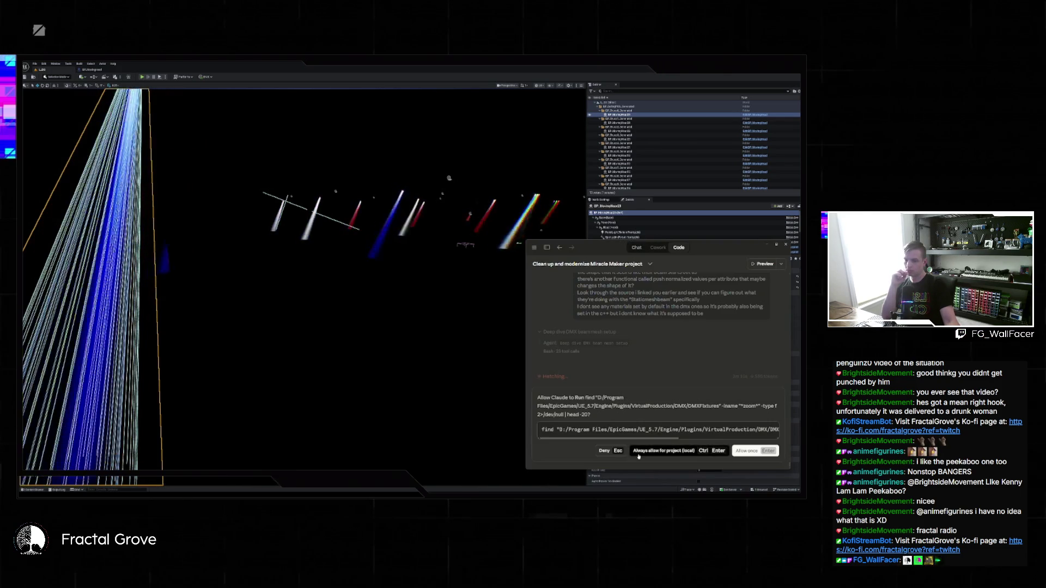
{"action": "key", "text": "ctrl+Return"}
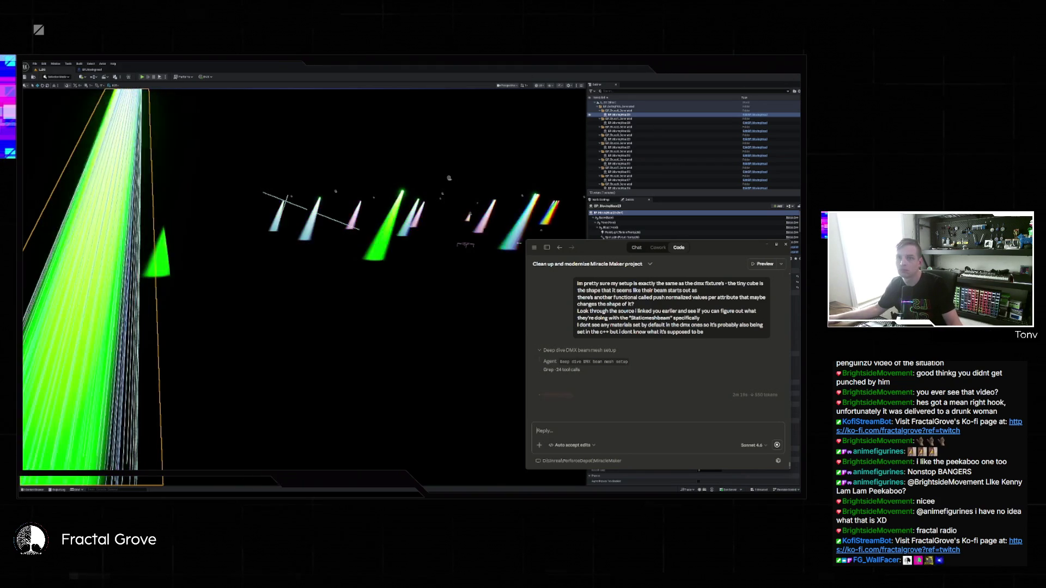
{"action": "key", "text": "alt+Tab"}
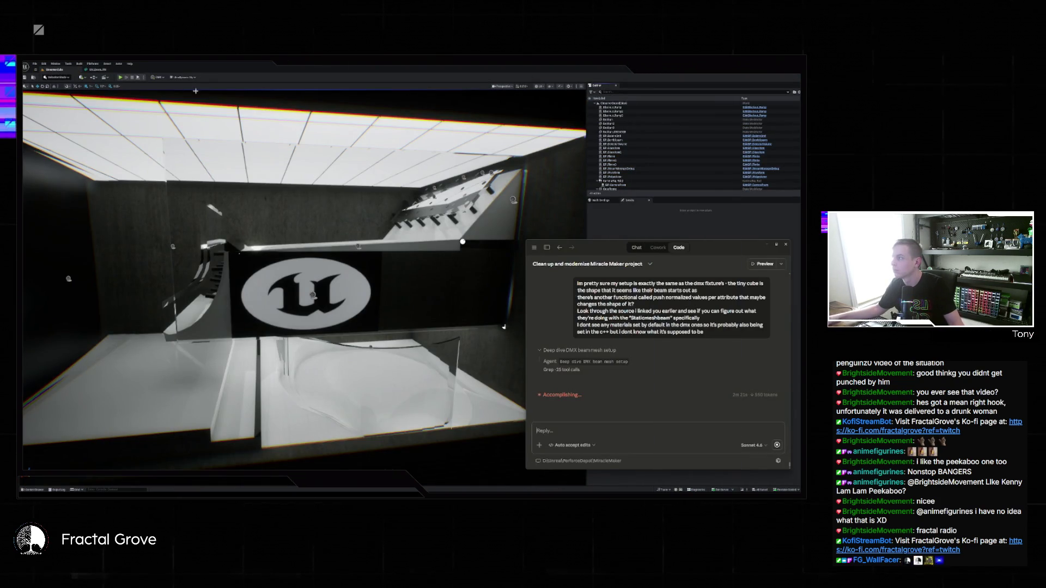
Step: Play the studio level in the editor with the viewport full screen
{"action": "left_click", "coordinate": [225, 99]}
{"action": "key", "text": "alt+p"}
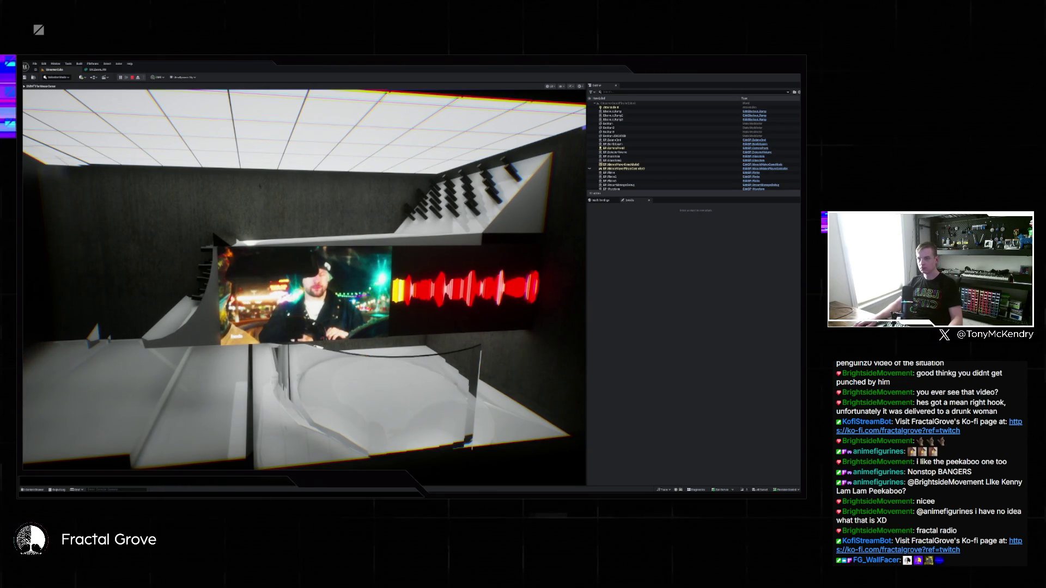
{"action": "key", "text": "F11"}
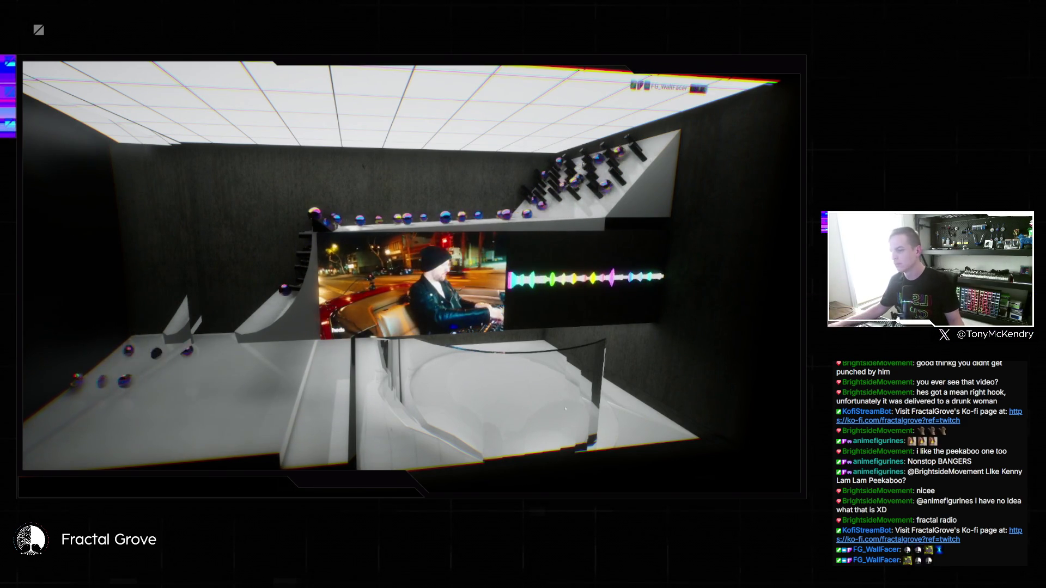
Step: Switch between the Claude chat and the playing scene, ending on the chat
{"action": "key", "text": "alt+Tab"}
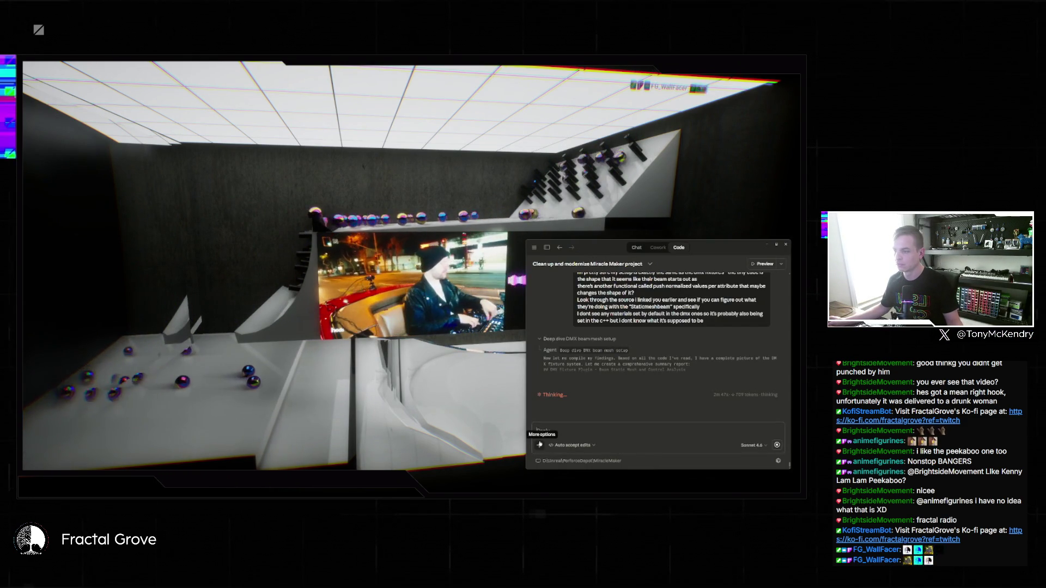
{"action": "key", "text": "alt+Tab"}
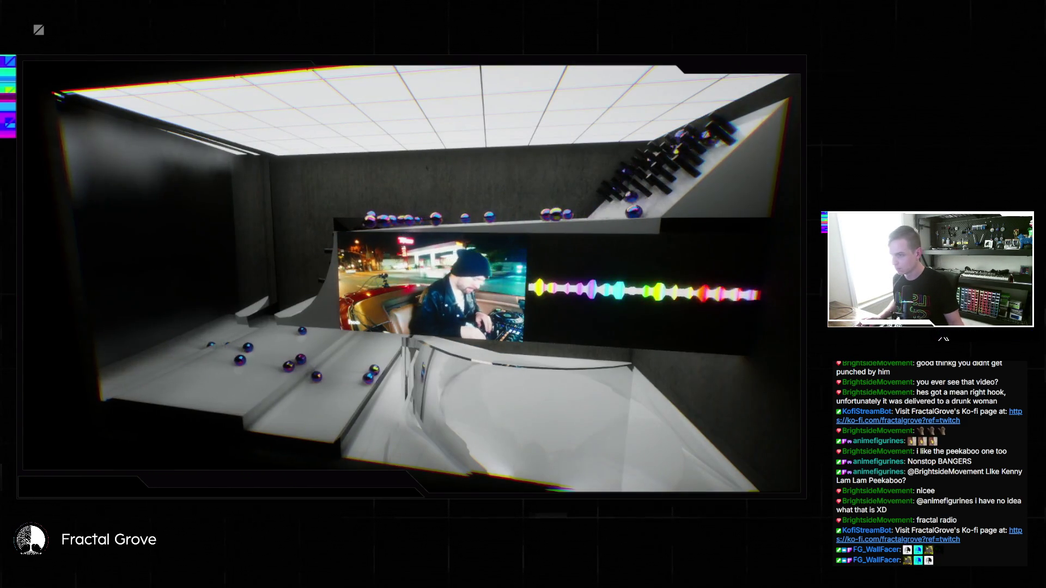
{"action": "key", "text": "super"}
{"action": "key", "text": "alt+Tab"}
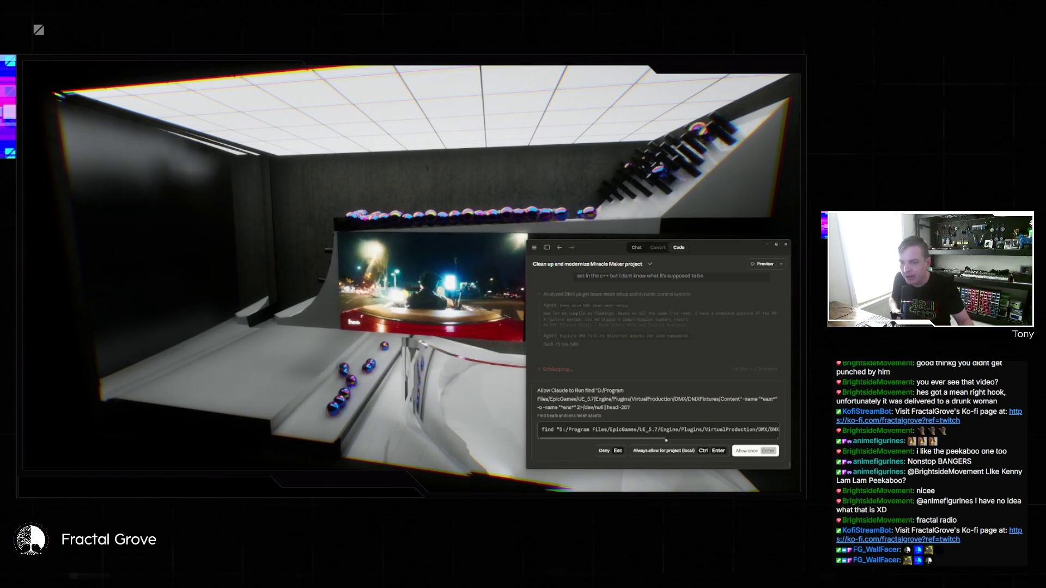
Step: Allow the agent's find command and source search to run
{"action": "left_click", "coordinate": [665, 452]}
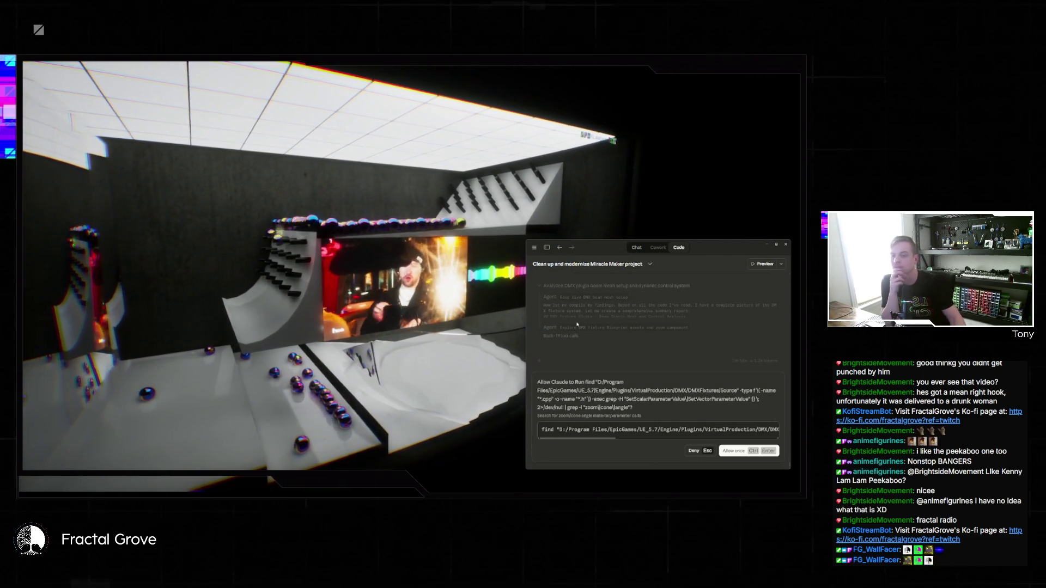
{"action": "left_click", "coordinate": [739, 454]}
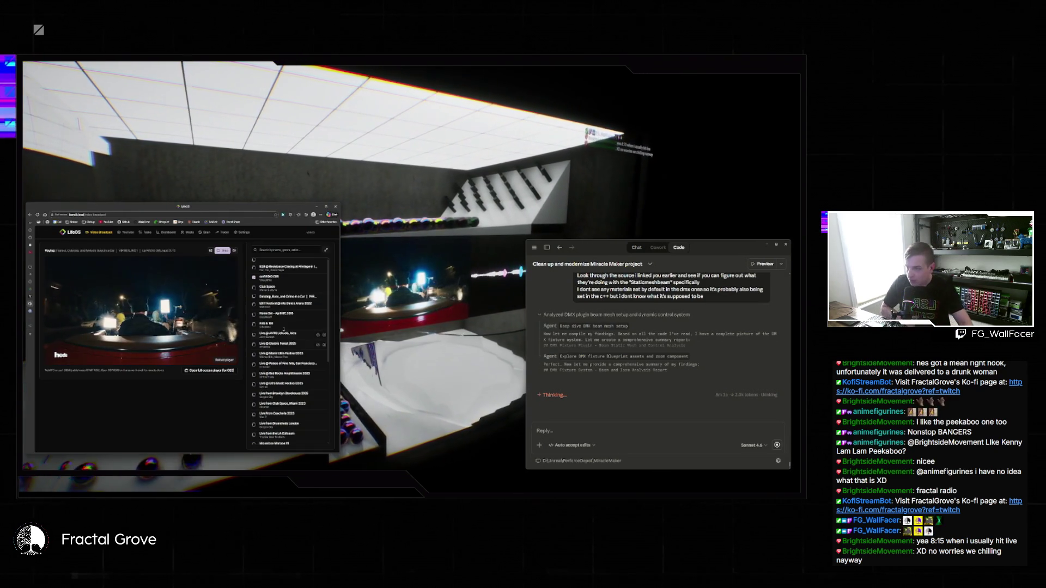
Step: Scroll the LifeOS playlist, then open and dismiss the Start menu
{"action": "scroll", "coordinate": [295, 358], "scroll_direction": "down", "scroll_amount": 3}
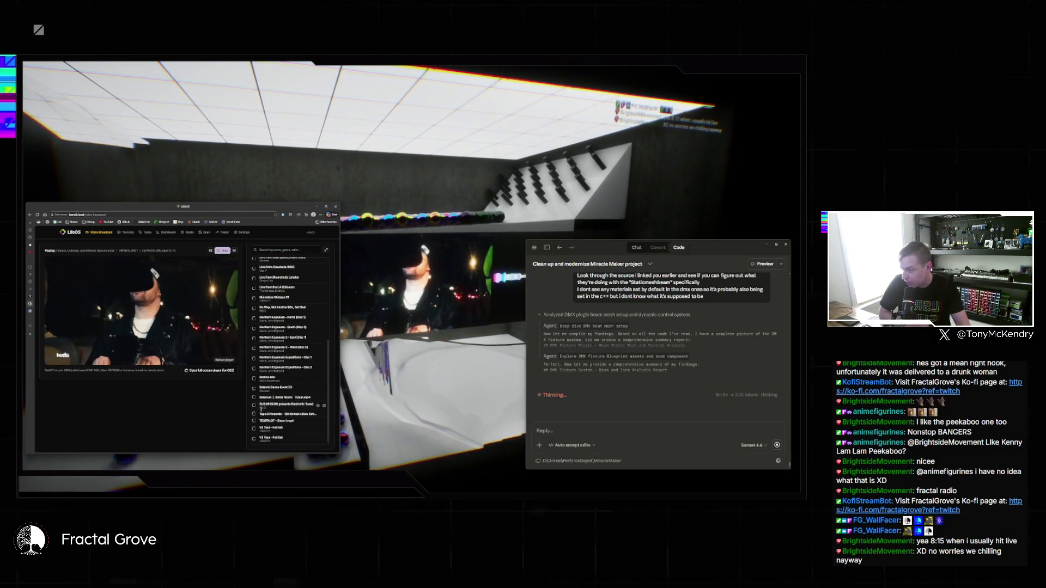
{"action": "scroll", "coordinate": [294, 404], "scroll_direction": "up", "scroll_amount": 7}
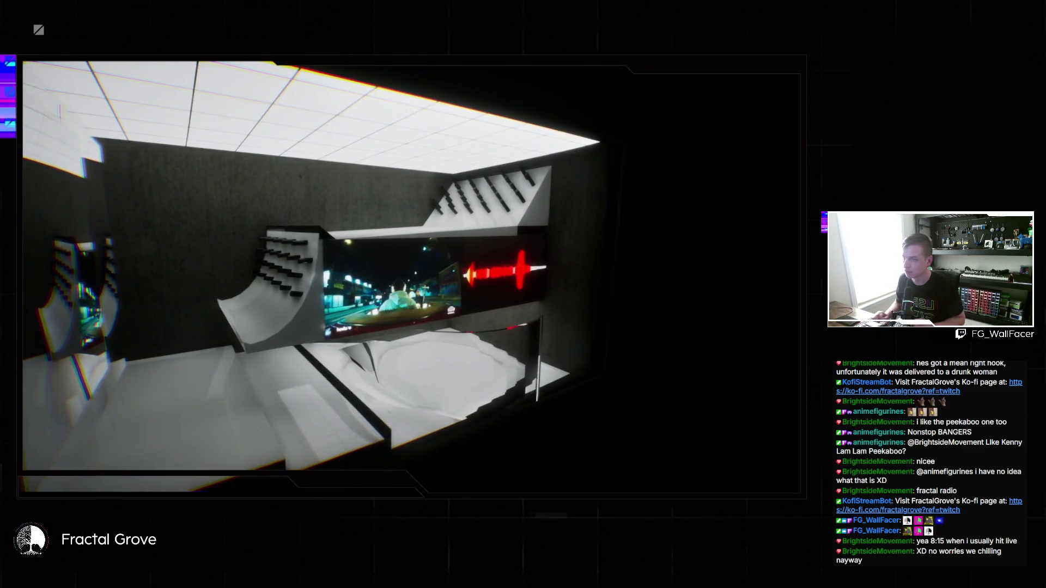
{"action": "key", "text": "super"}
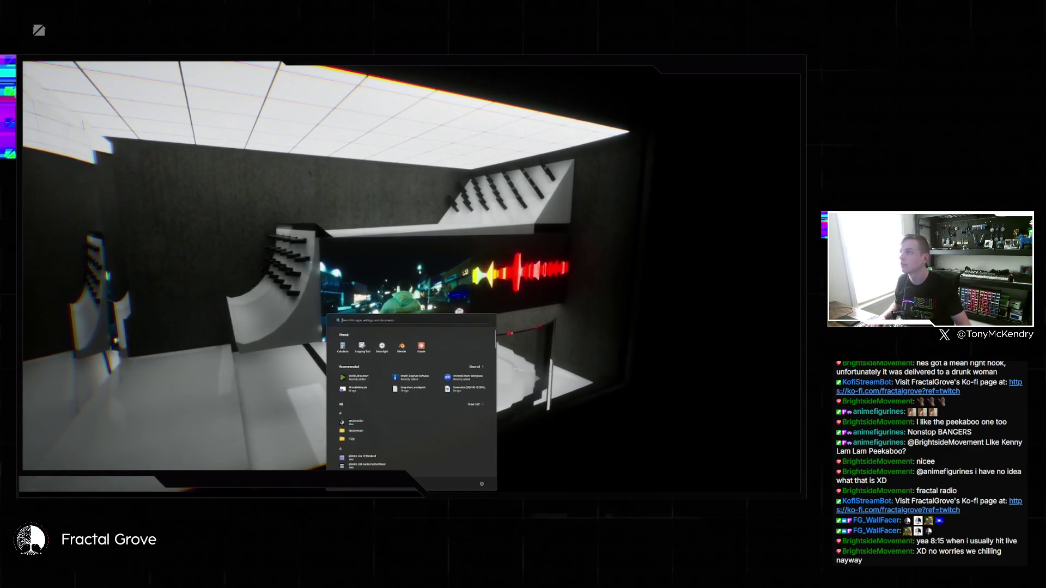
{"action": "key", "text": "Escape"}
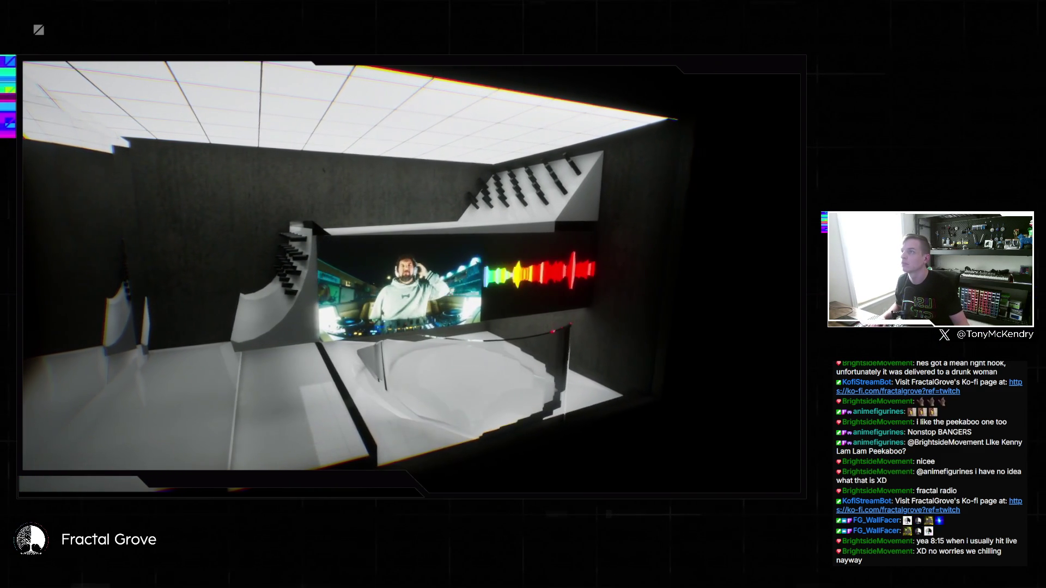
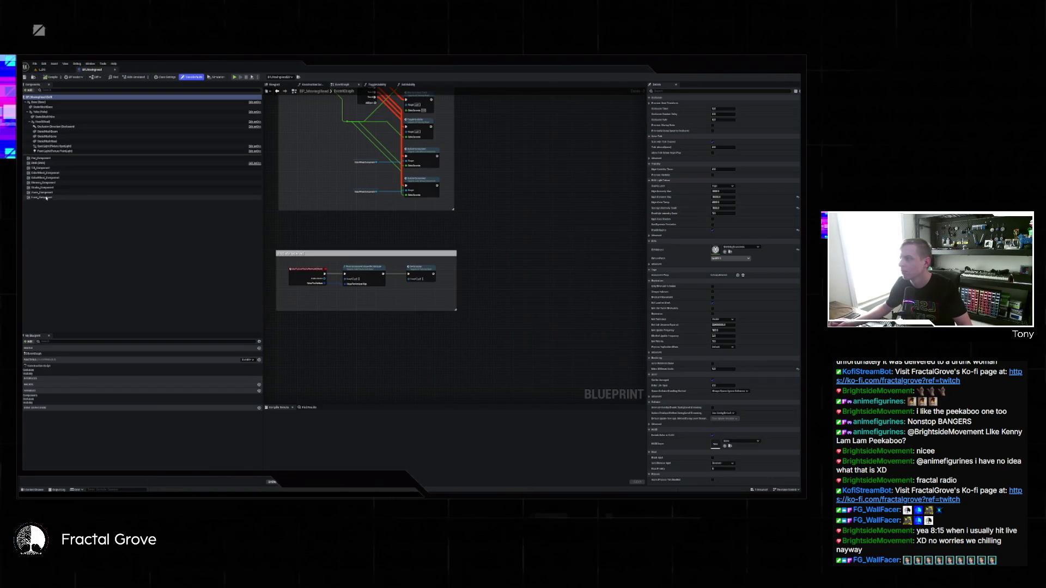
Step: Select Zoom_Component in the Components panel to preview the blueprint's multicoloured light beams
{"action": "left_click", "coordinate": [55, 193]}
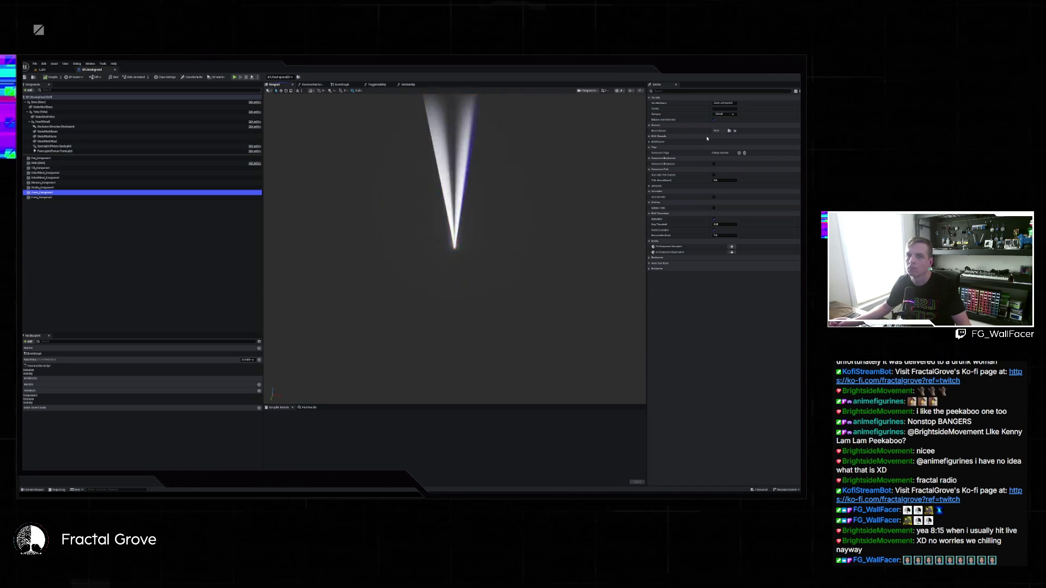
{"action": "right_click", "coordinate": [135, 194]}
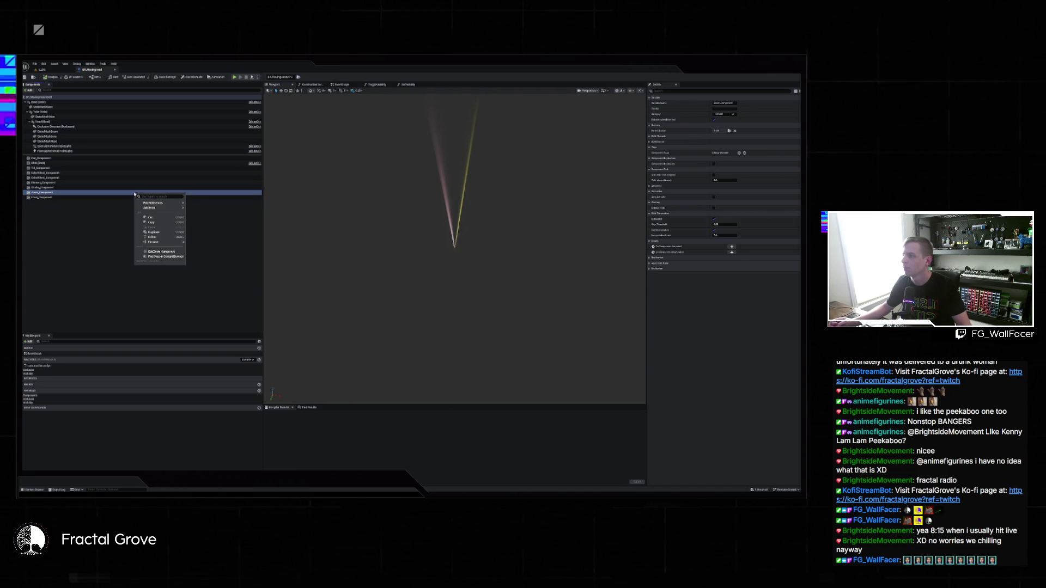
{"action": "left_click", "coordinate": [61, 205]}
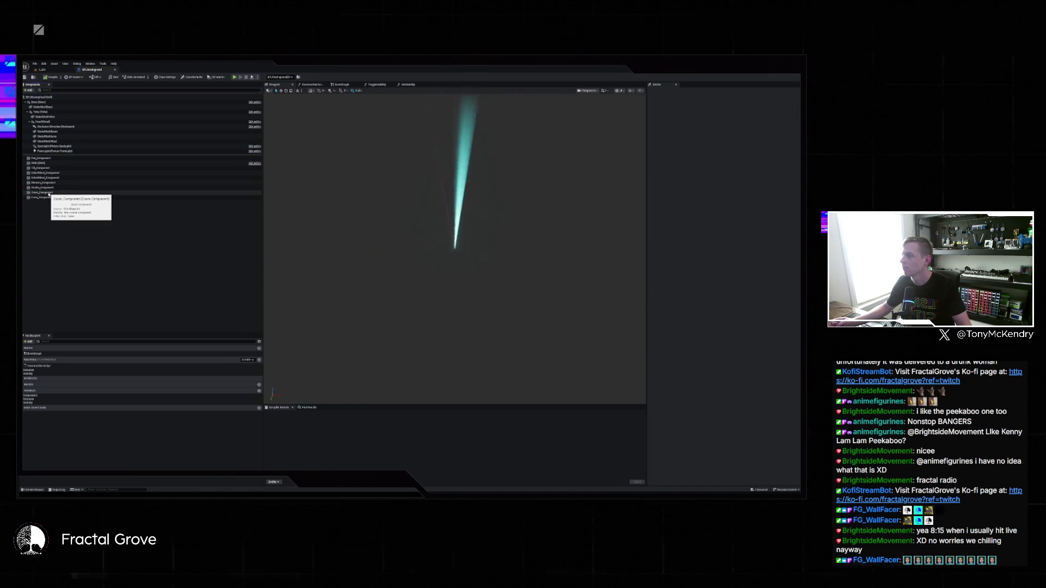
{"action": "left_click", "coordinate": [49, 193]}
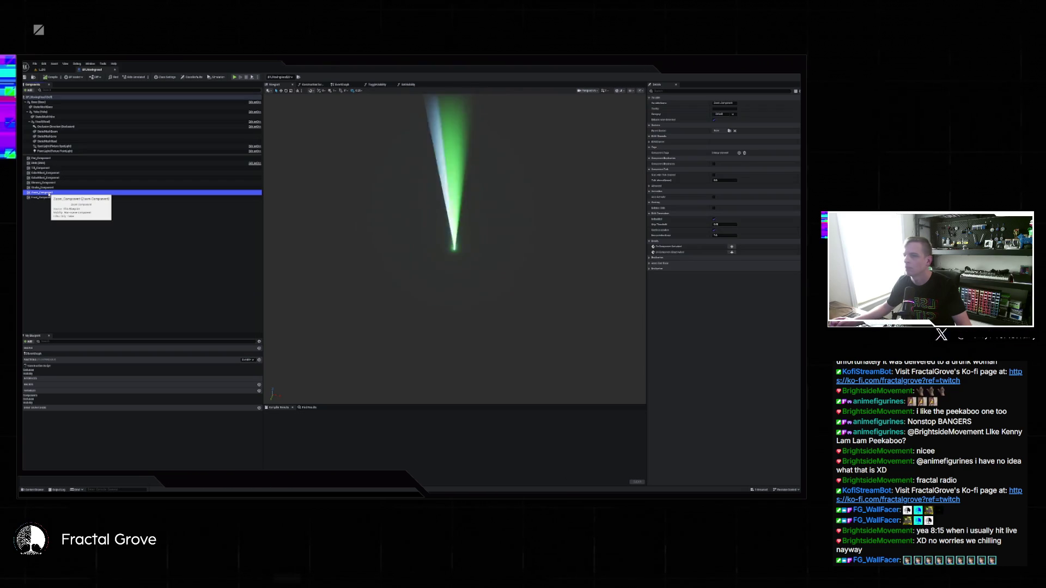
{"action": "key", "text": "ctrl+space"}
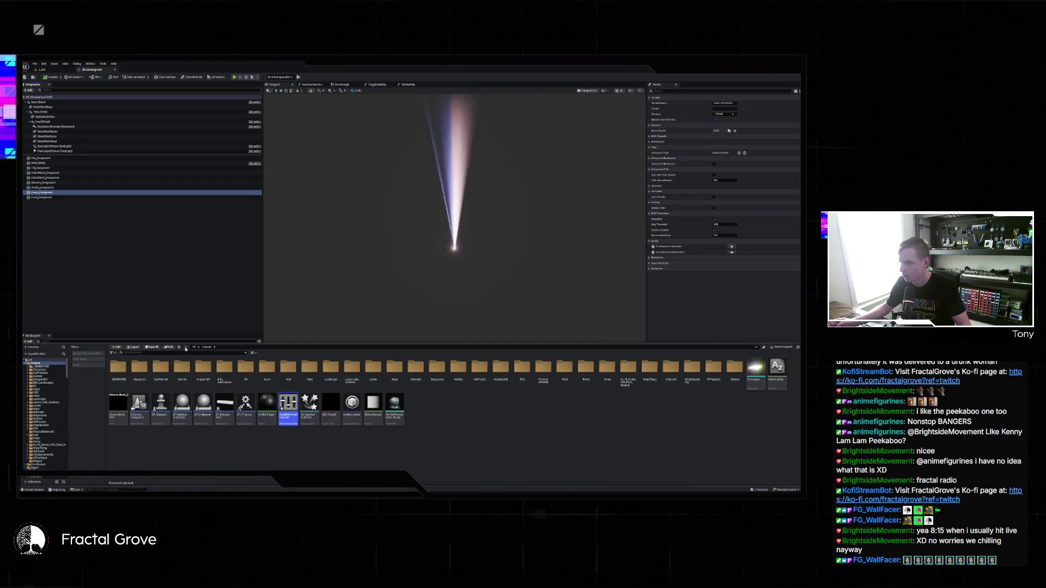
Step: Search the Content Drawer for 'beam' and open the Zoom_Component blueprint
{"action": "scroll", "coordinate": [50, 443], "scroll_direction": "down", "scroll_amount": 10}
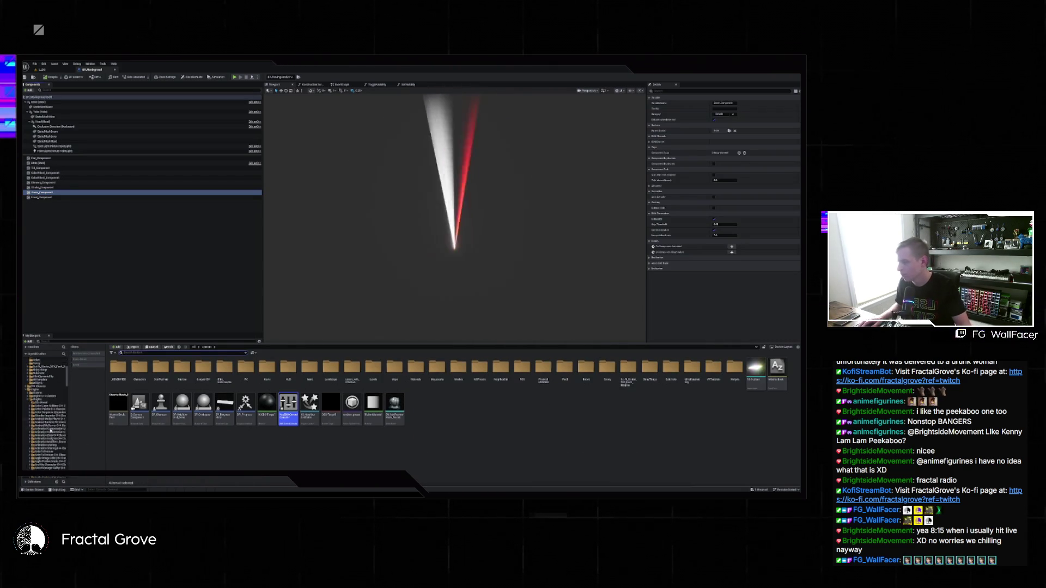
{"action": "scroll", "coordinate": [50, 443], "scroll_direction": "down", "scroll_amount": 5}
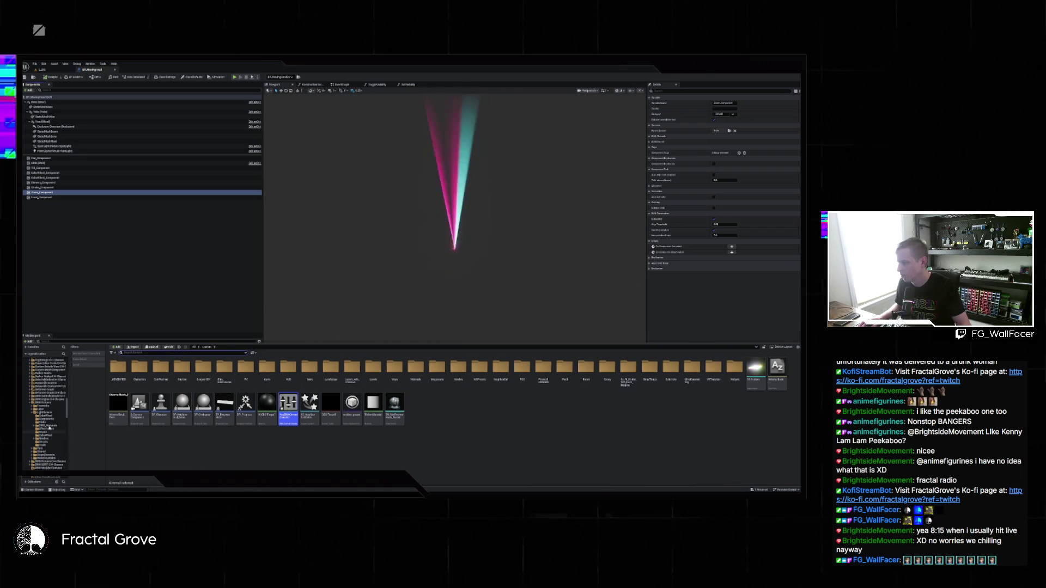
{"action": "left_click", "coordinate": [58, 404]}
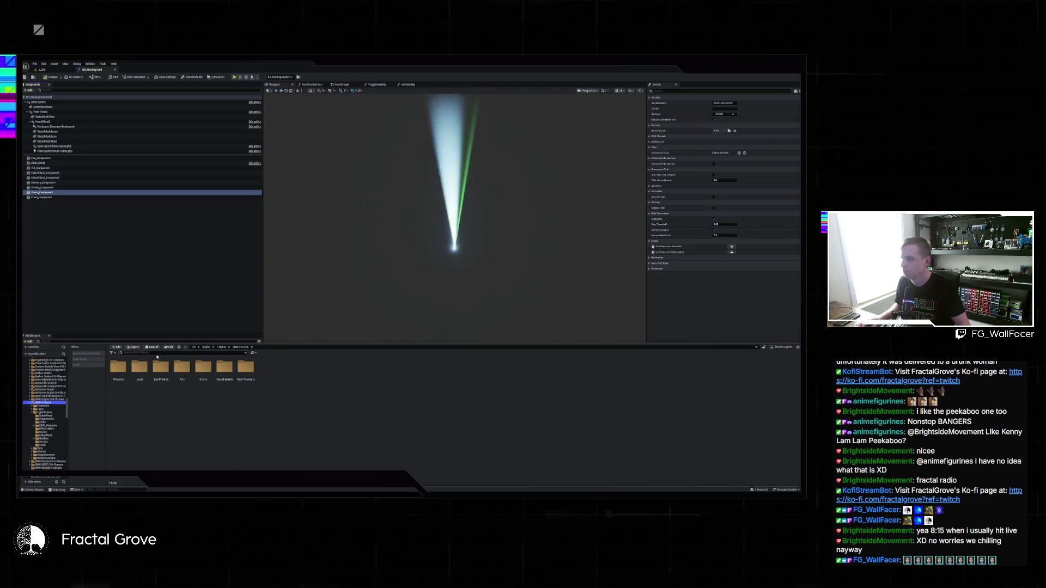
{"action": "type", "text": "beam"}
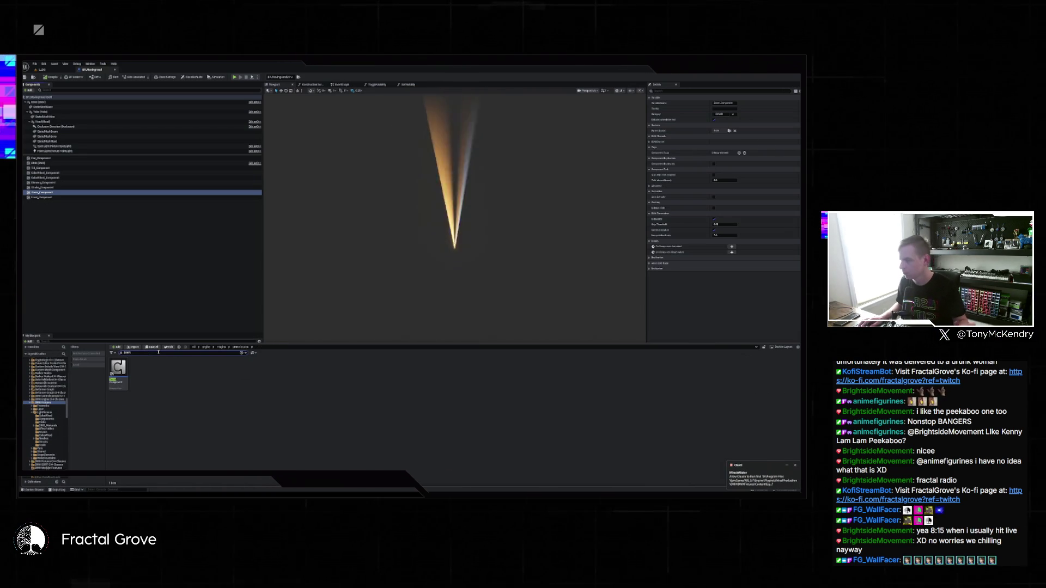
{"action": "double_click", "coordinate": [118, 370]}
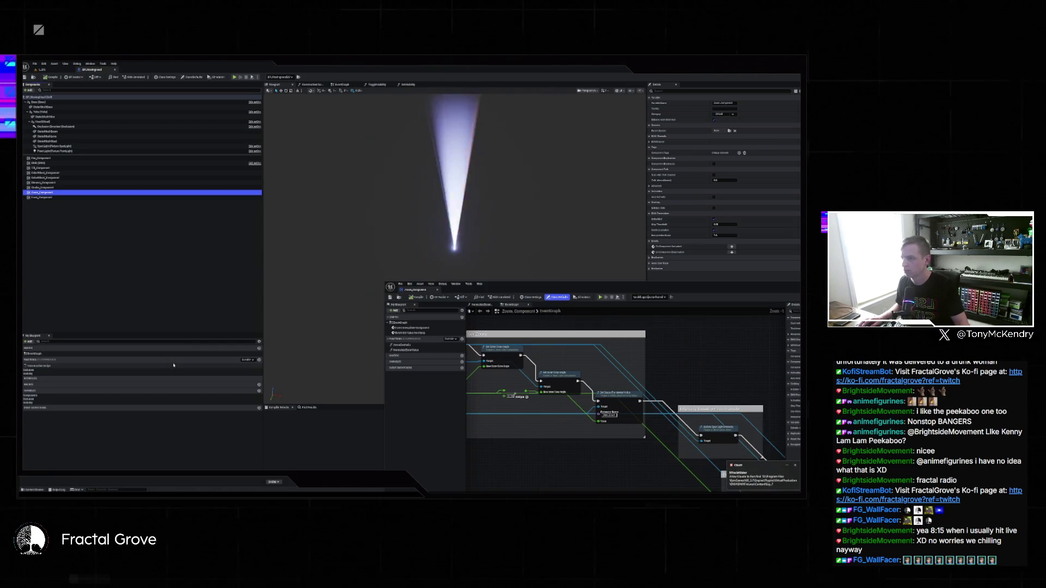
Step: Dock the Zoom_Component blueprint into the main editor and pan across its event graph
{"action": "left_click_drag", "start_coordinate": [414, 289], "coordinate": [195, 72]}
{"action": "left_click_drag", "start_coordinate": [225, 181], "coordinate": [323, 223]}
{"action": "scroll", "coordinate": [326, 218], "scroll_direction": "down", "scroll_amount": 3}
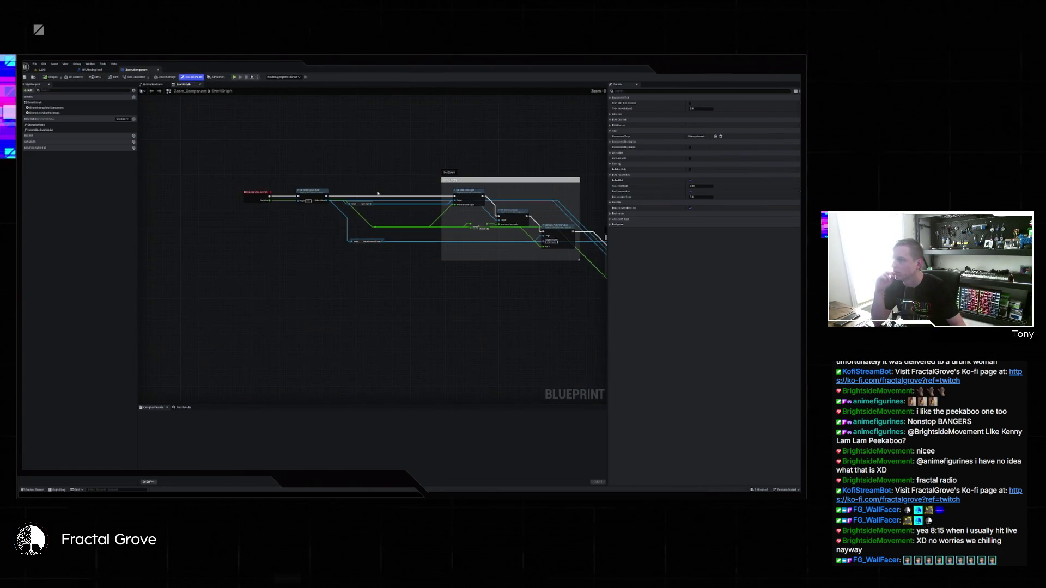
{"action": "left_click_drag", "start_coordinate": [315, 184], "coordinate": [237, 177]}
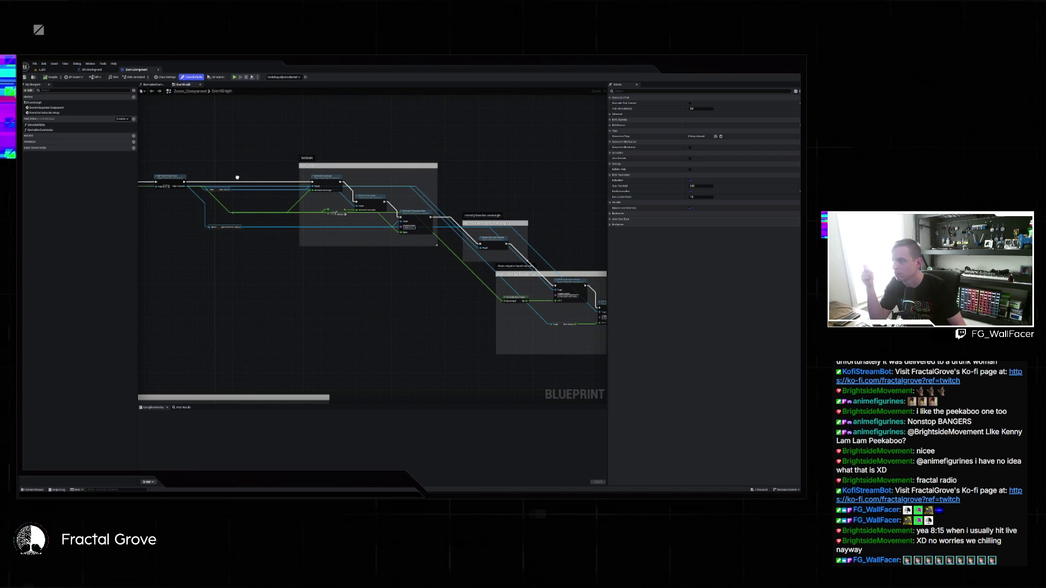
{"action": "left_click_drag", "start_coordinate": [237, 177], "coordinate": [307, 11]}
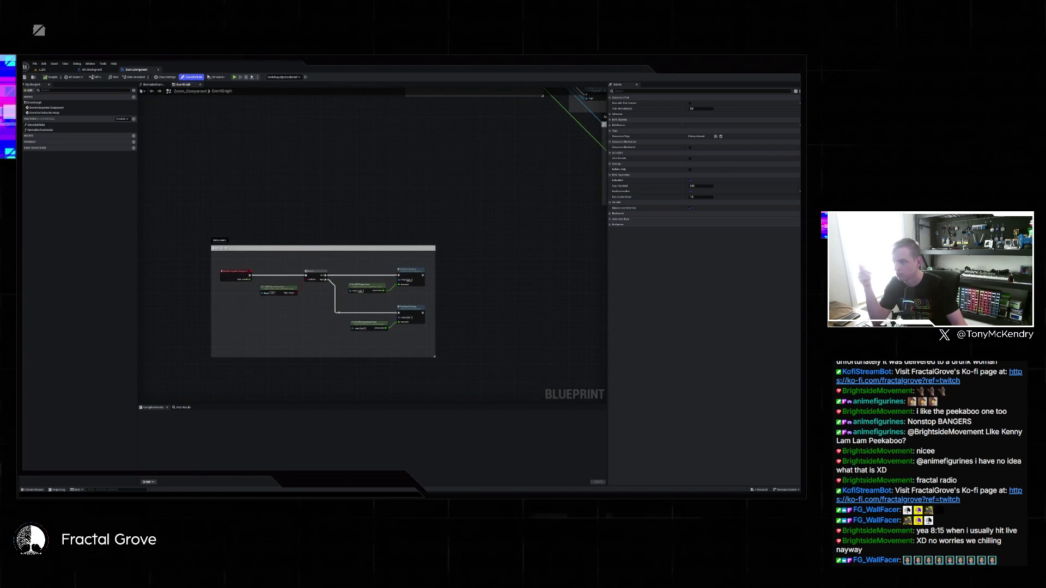
{"action": "left_click_drag", "start_coordinate": [370, 191], "coordinate": [325, 209]}
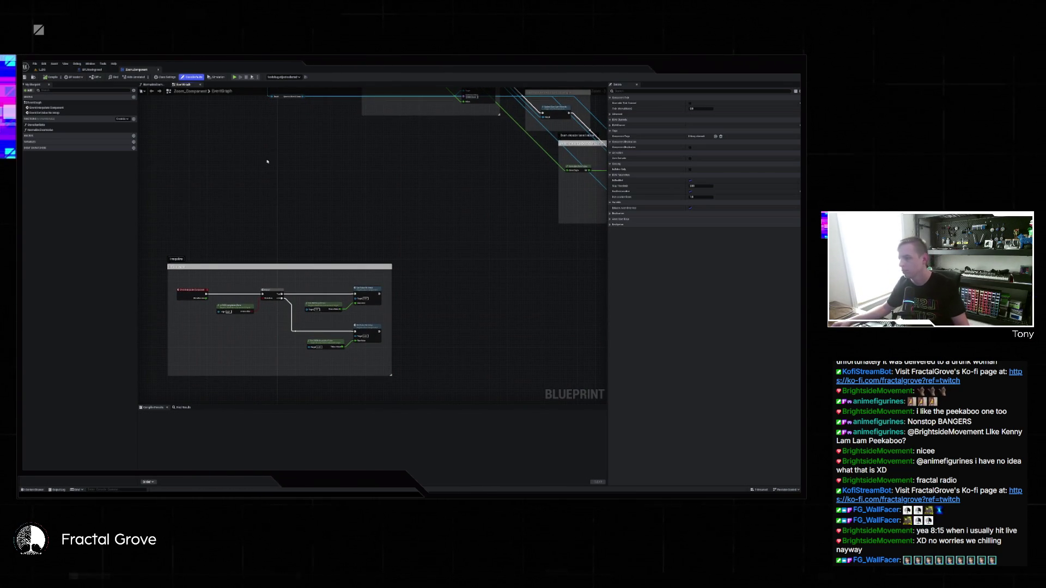
Step: Zoom out on the event graph and open the NormalizeZoomValue function graph
{"action": "scroll", "coordinate": [345, 164], "scroll_direction": "down", "scroll_amount": 8}
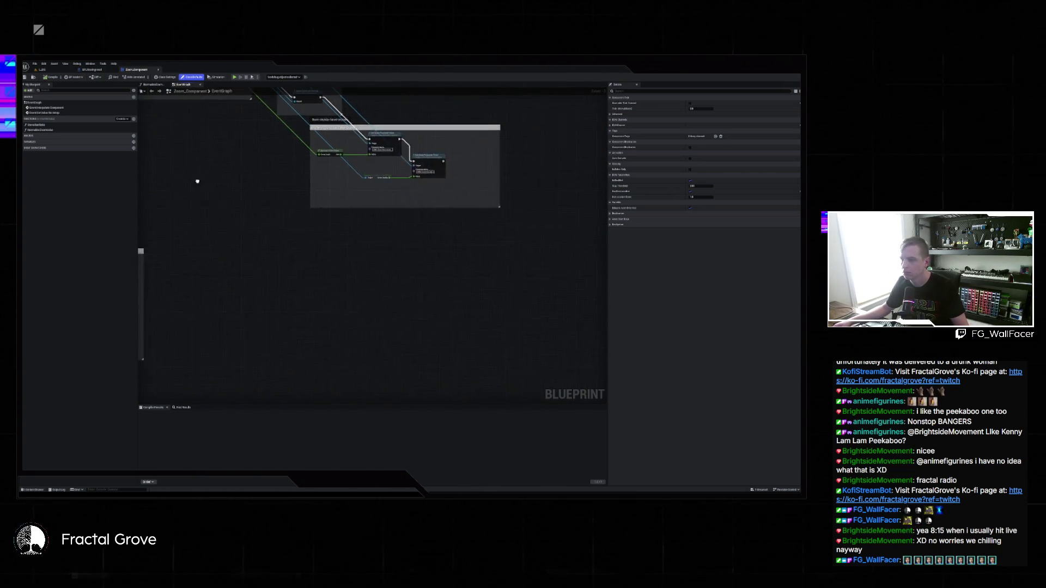
{"action": "left_click_drag", "start_coordinate": [366, 263], "coordinate": [376, 308]}
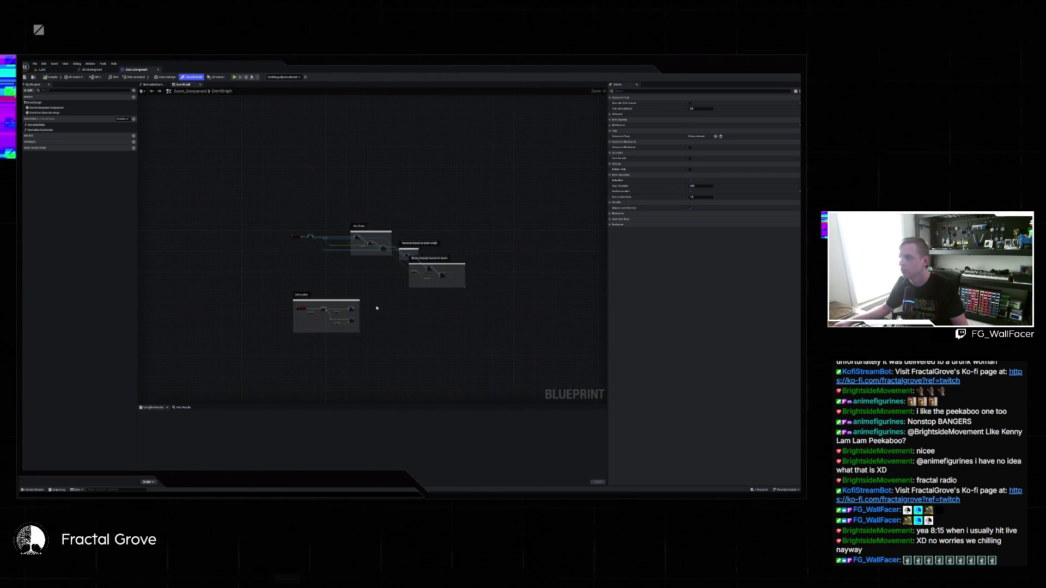
{"action": "left_click", "coordinate": [144, 85]}
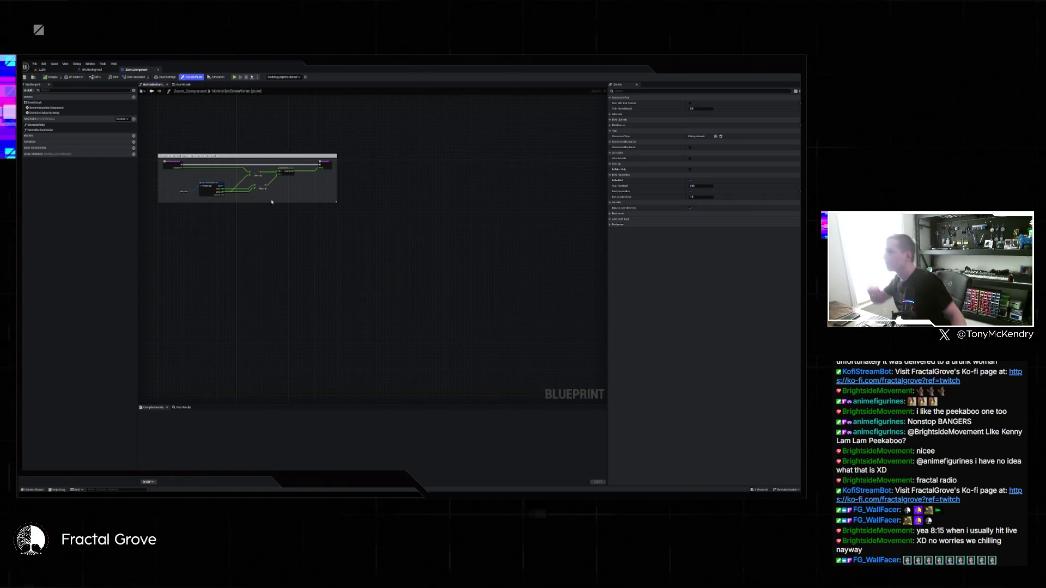
Step: Go back to the EventGraph, open StereoRadianRatio, then return to the lit level viewport
{"action": "scroll", "coordinate": [211, 154], "scroll_direction": "up", "scroll_amount": 3}
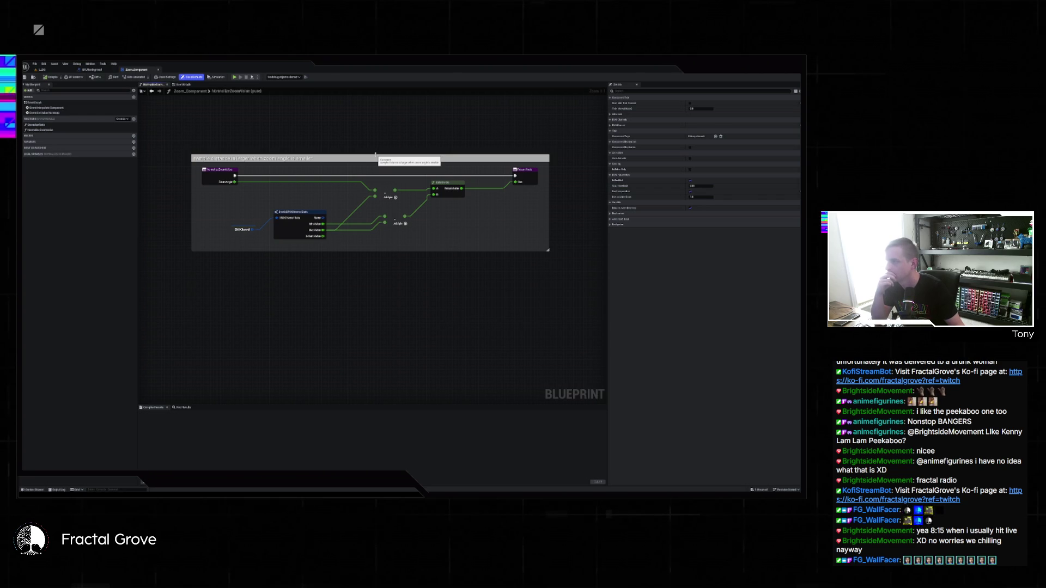
{"action": "key", "text": "alt+Left"}
{"action": "scroll", "coordinate": [399, 223], "scroll_direction": "up", "scroll_amount": 5}
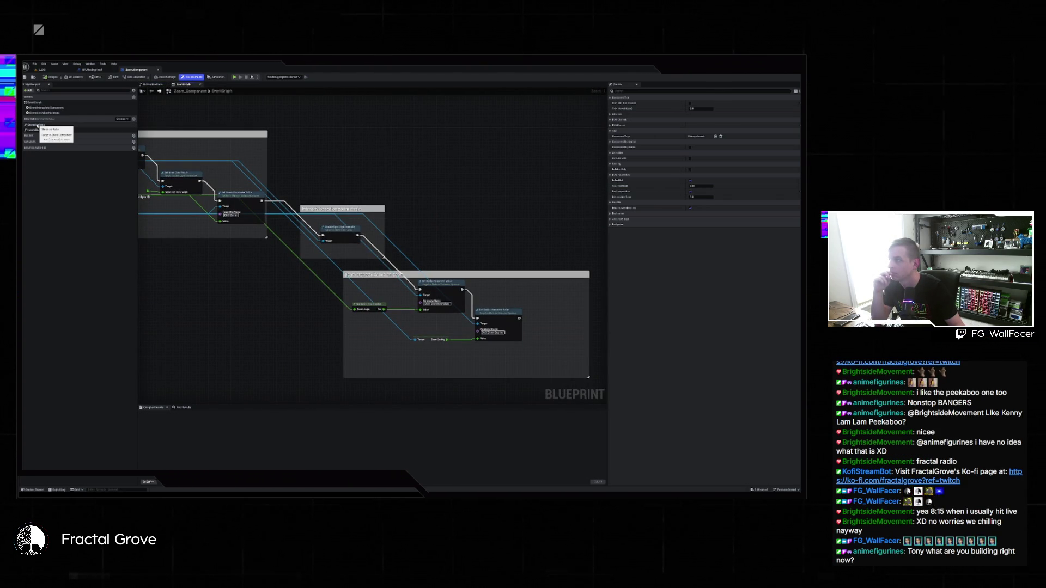
{"action": "double_click", "coordinate": [36, 125]}
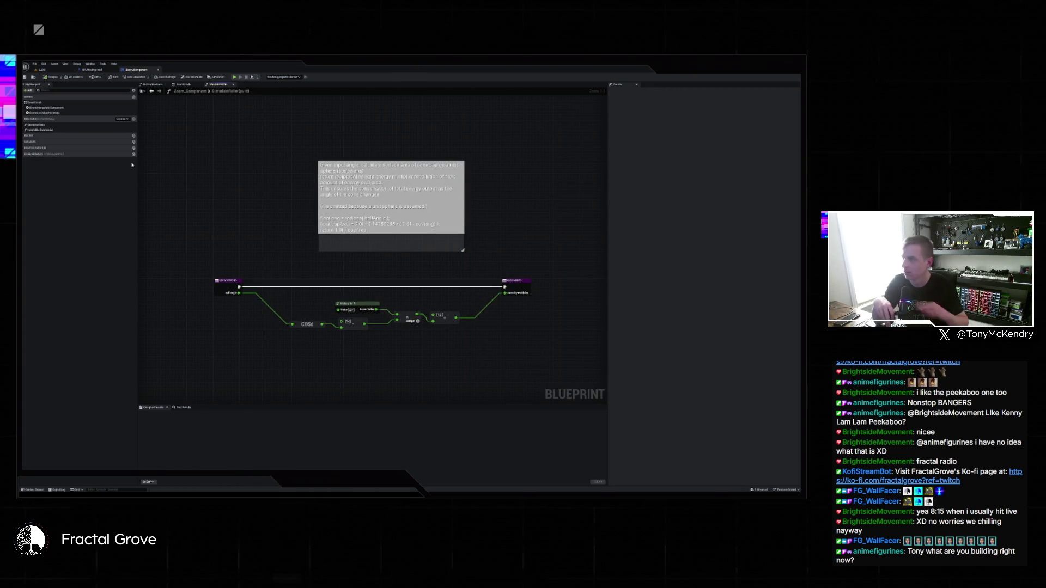
{"action": "left_click", "coordinate": [51, 69]}
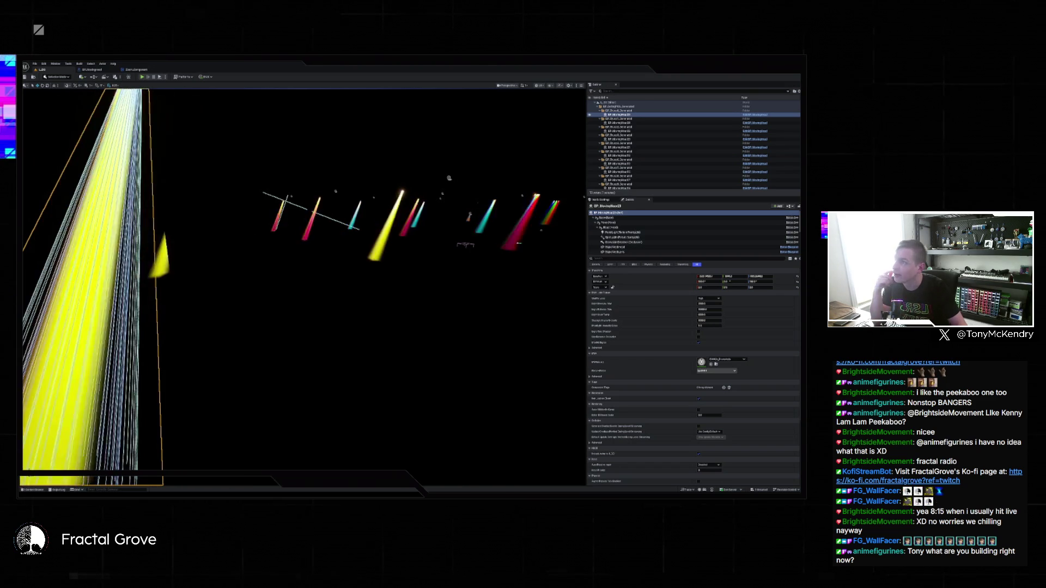
Step: Switch to the browser and back to Unreal Engine, then bring up the Content Drawer
{"action": "key", "text": "alt+Tab"}
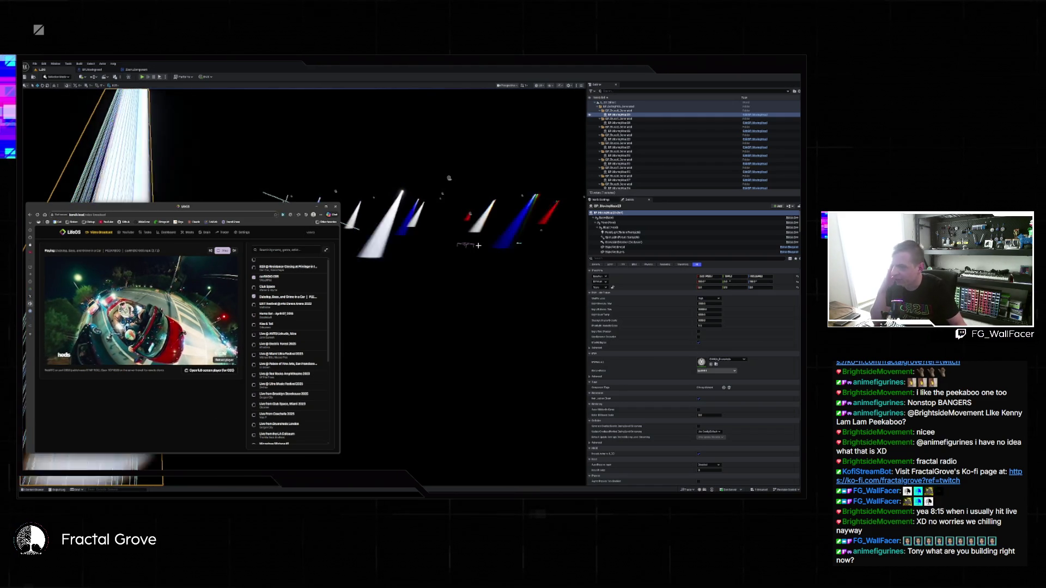
{"action": "left_click", "coordinate": [402, 76]}
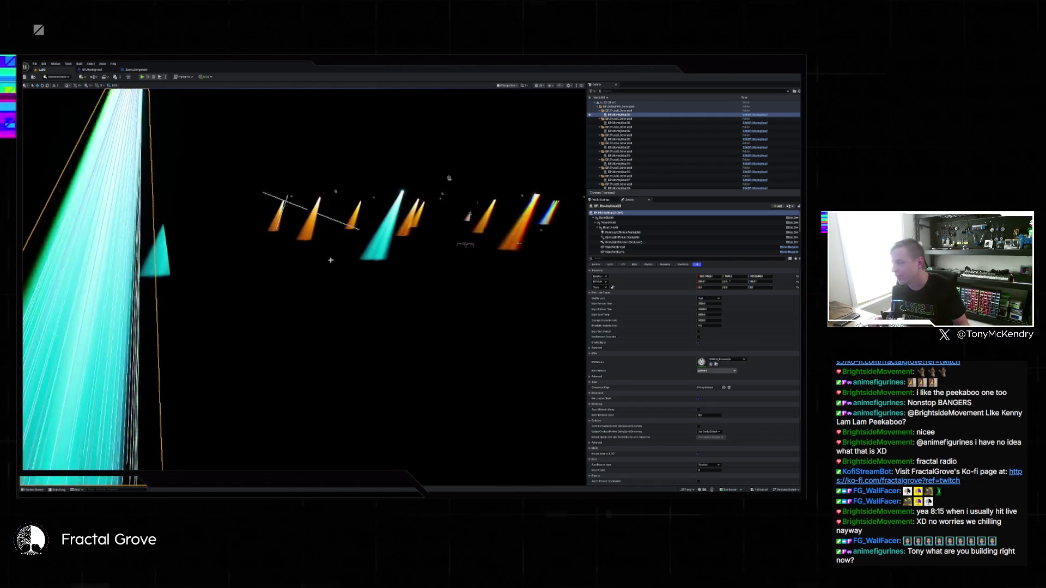
{"action": "key", "text": "ctrl+space"}
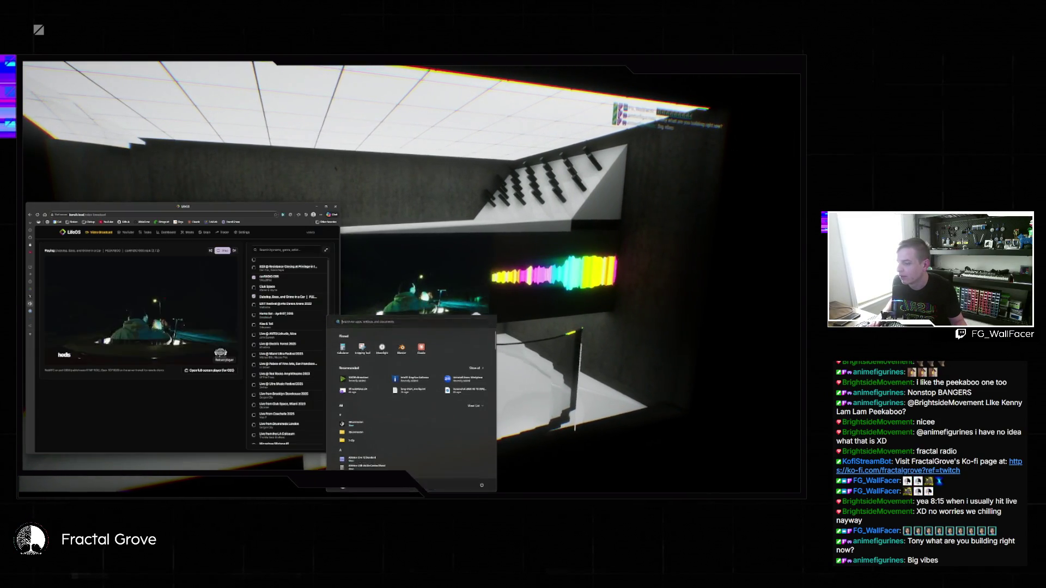
Step: Switch the browser to the Fractal Grove Venue Control tab
{"action": "mouse_move", "coordinate": [48, 290]}
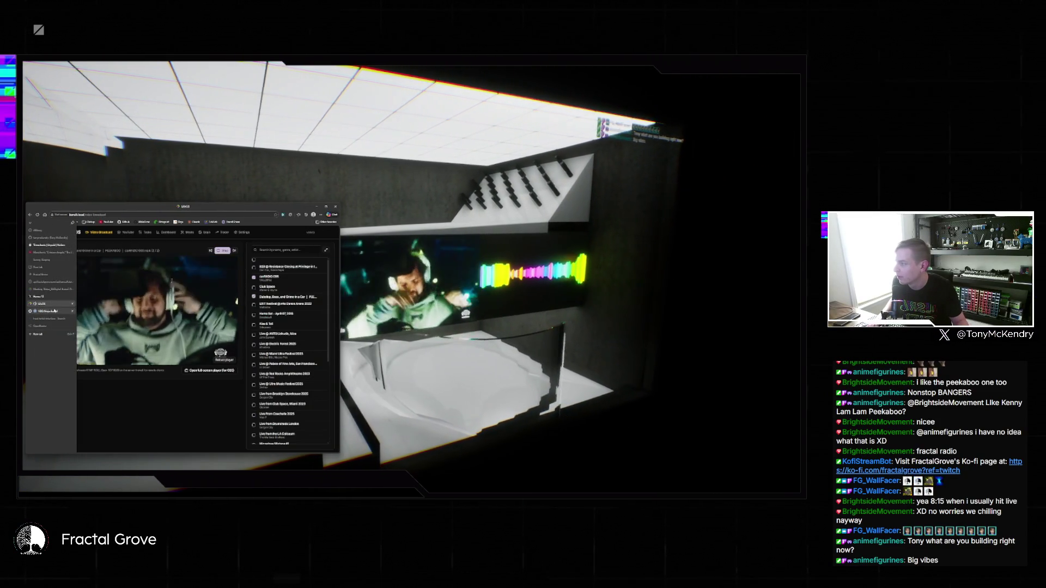
{"action": "left_click", "coordinate": [47, 290]}
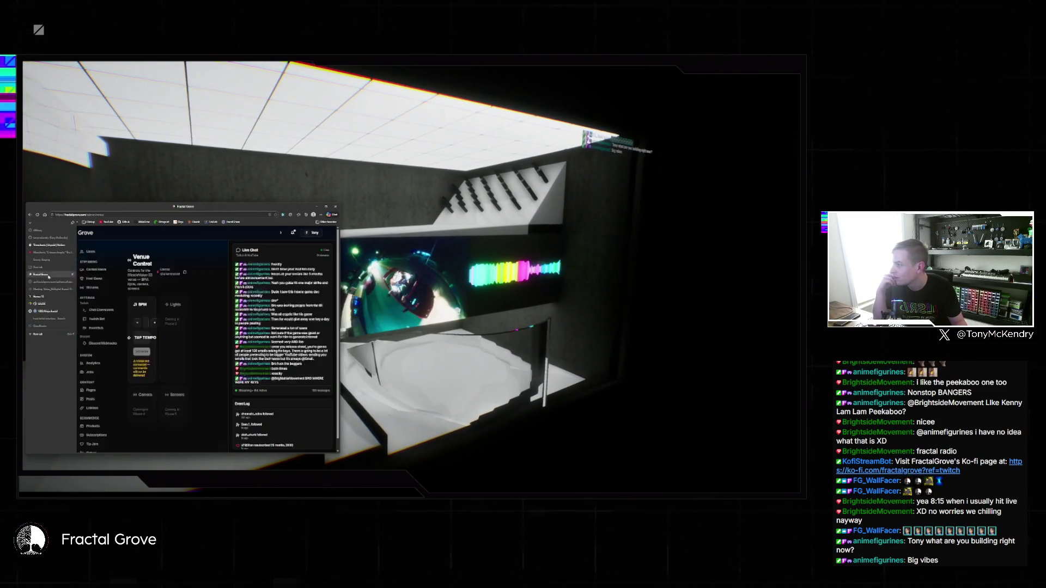
Step: Make the dashboard window wider and taller and zoom in on its page
{"action": "left_click_drag", "start_coordinate": [344, 251], "coordinate": [519, 251]}
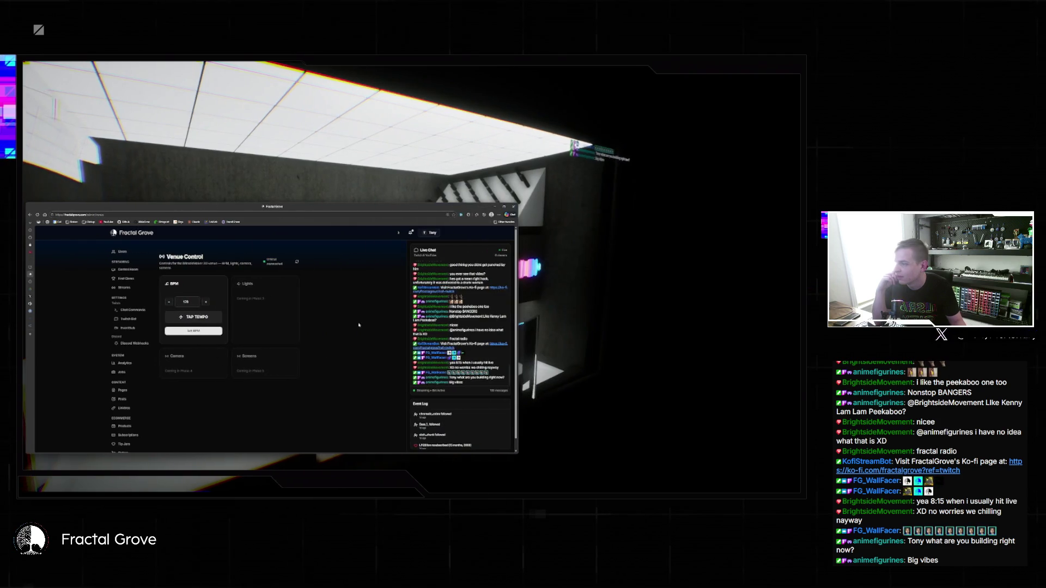
{"action": "left_click_drag", "start_coordinate": [213, 203], "coordinate": [213, 95]}
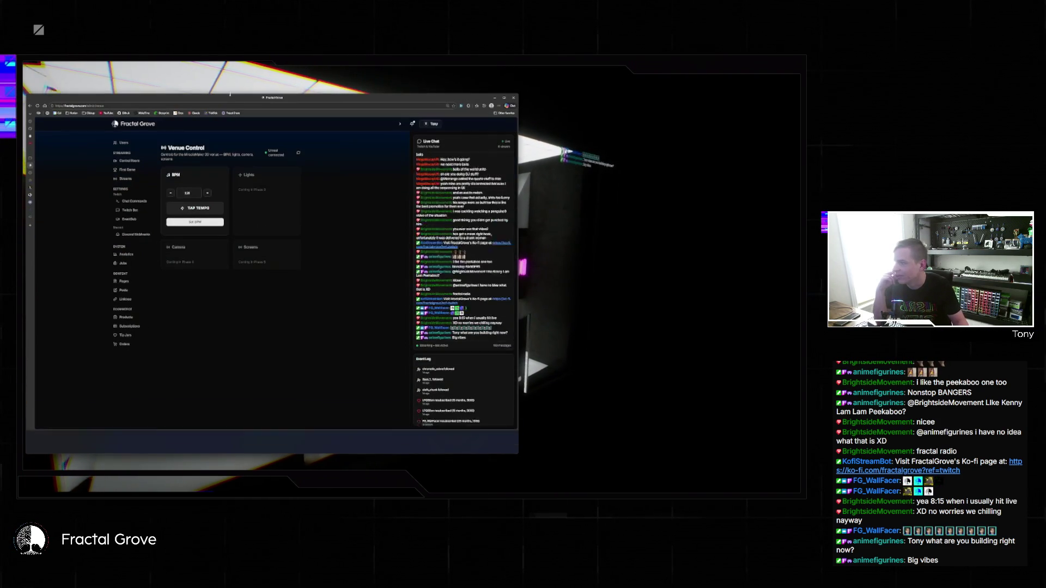
{"action": "key", "text": "ctrl+plus"}
{"action": "key", "text": "ctrl+plus"}
{"action": "key", "text": "ctrl+plus"}
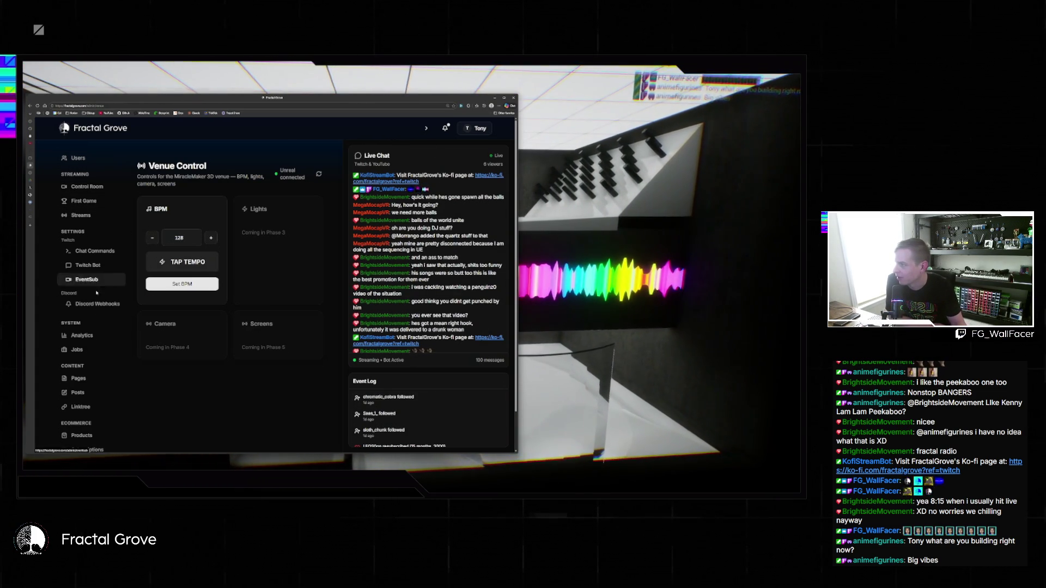
Step: Browse the First Game and Control Room pages, then open the Linktree page
{"action": "left_click", "coordinate": [84, 202]}
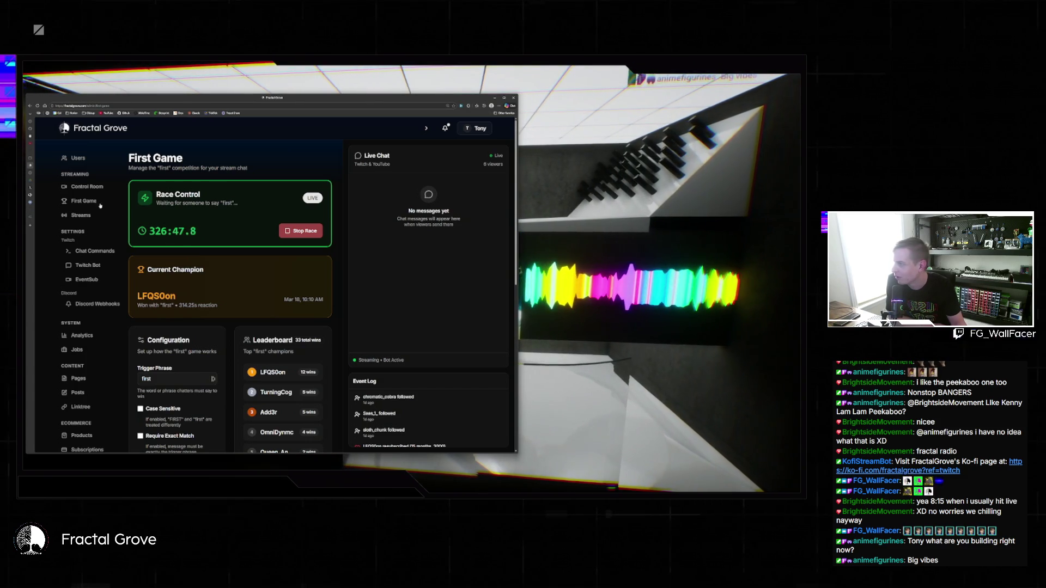
{"action": "left_click", "coordinate": [86, 187]}
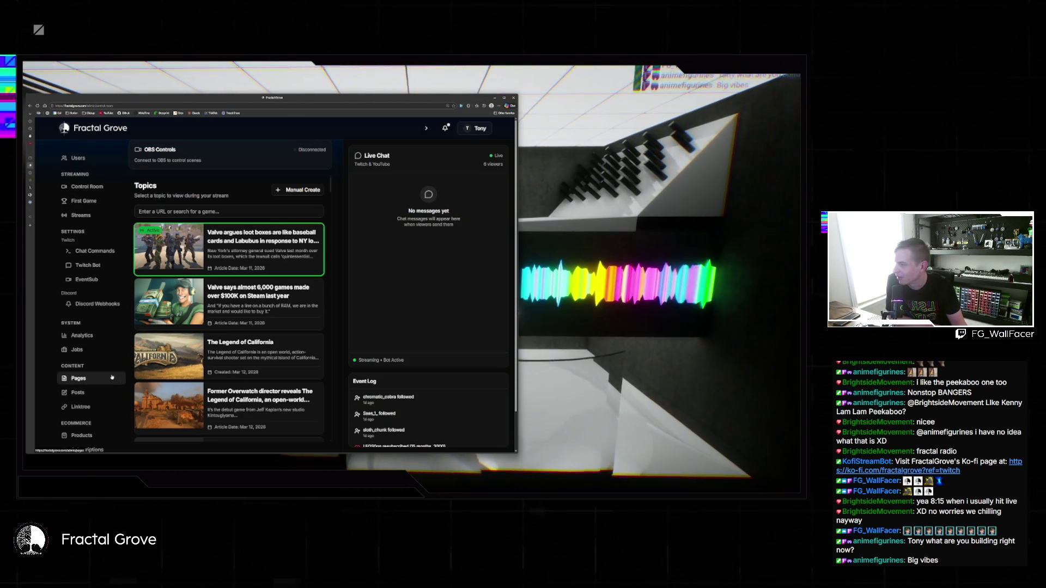
{"action": "scroll", "coordinate": [111, 377], "scroll_direction": "down", "scroll_amount": 2}
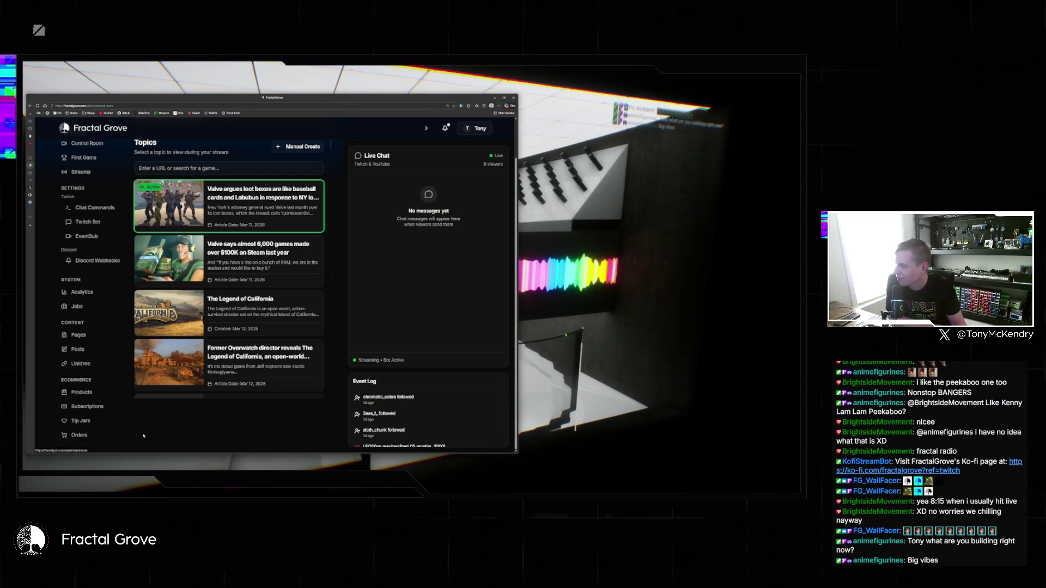
{"action": "left_click", "coordinate": [86, 365]}
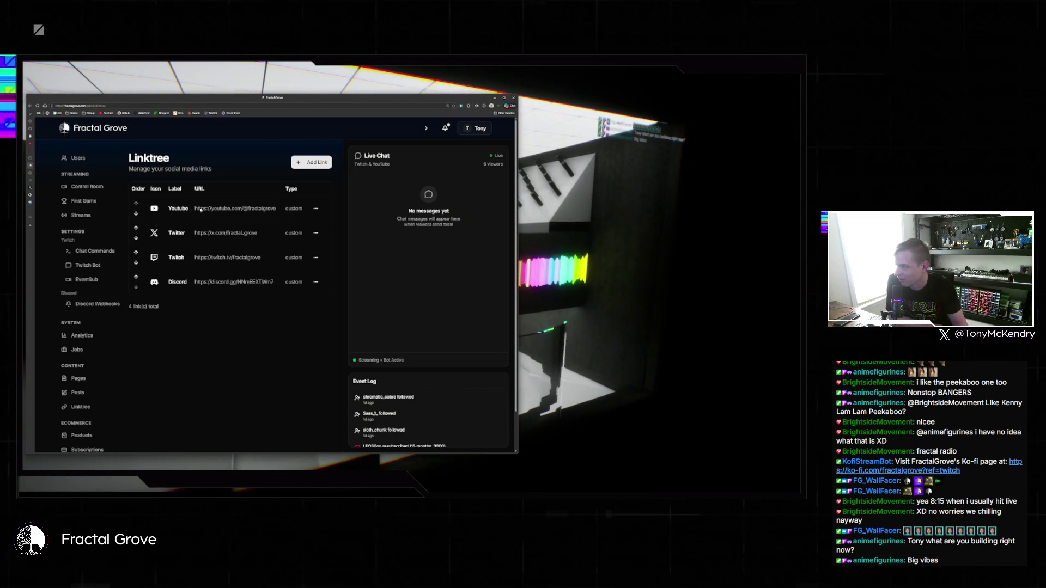
Step: Go back from the Linktree page to the Control Room topics
{"action": "key", "text": "alt+Left"}
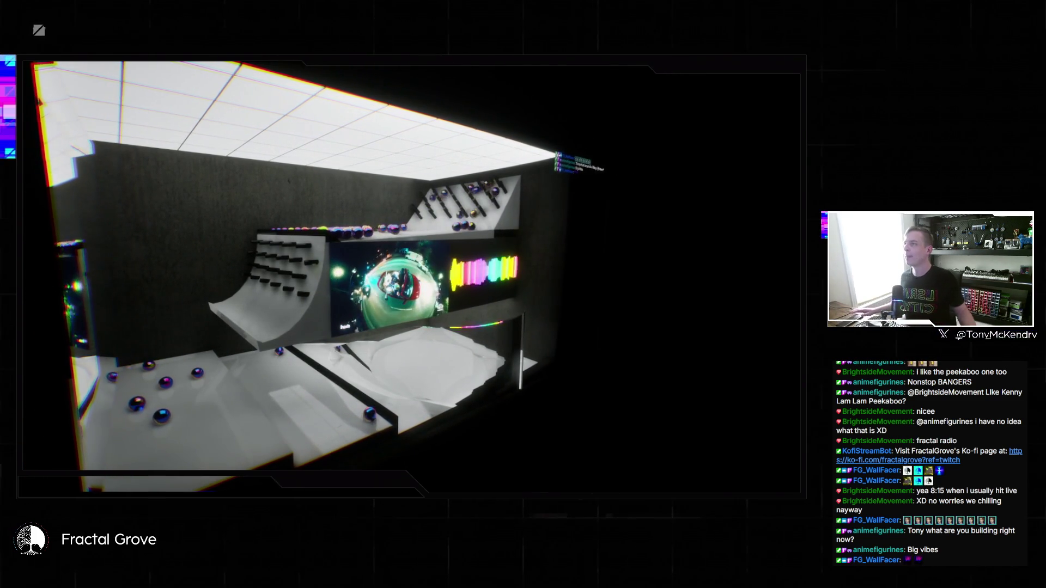
Step: Return to the Unreal Editor, hide the Content Drawer, and choose Don't Save
{"action": "key", "text": "super"}
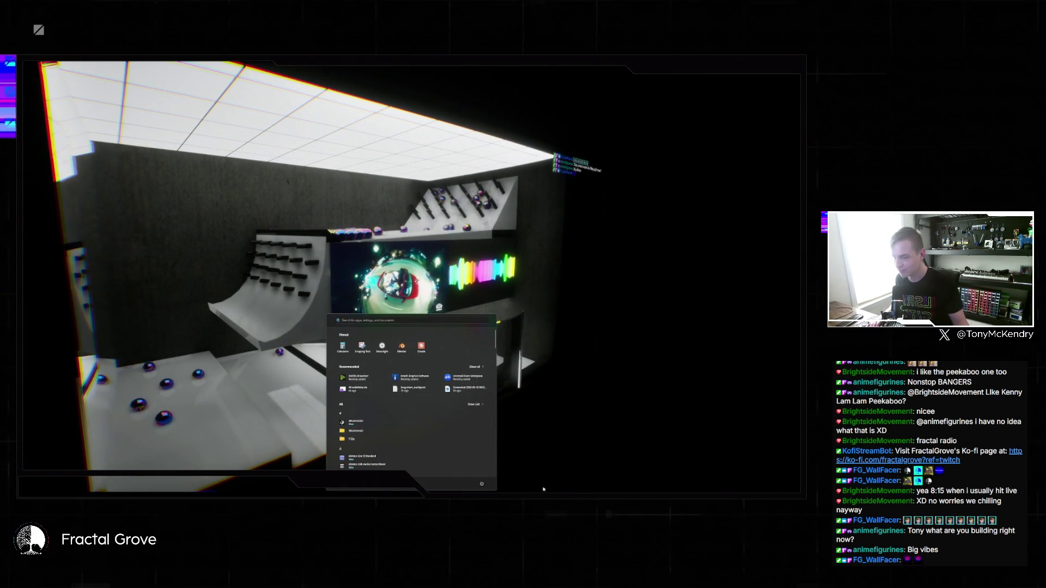
{"action": "key", "text": "super"}
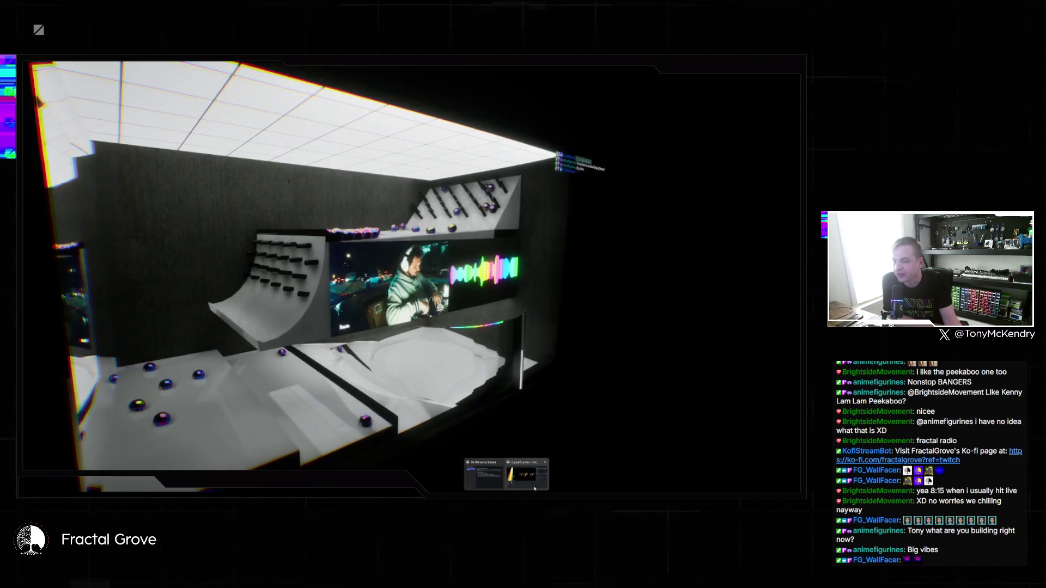
{"action": "left_click", "coordinate": [534, 479]}
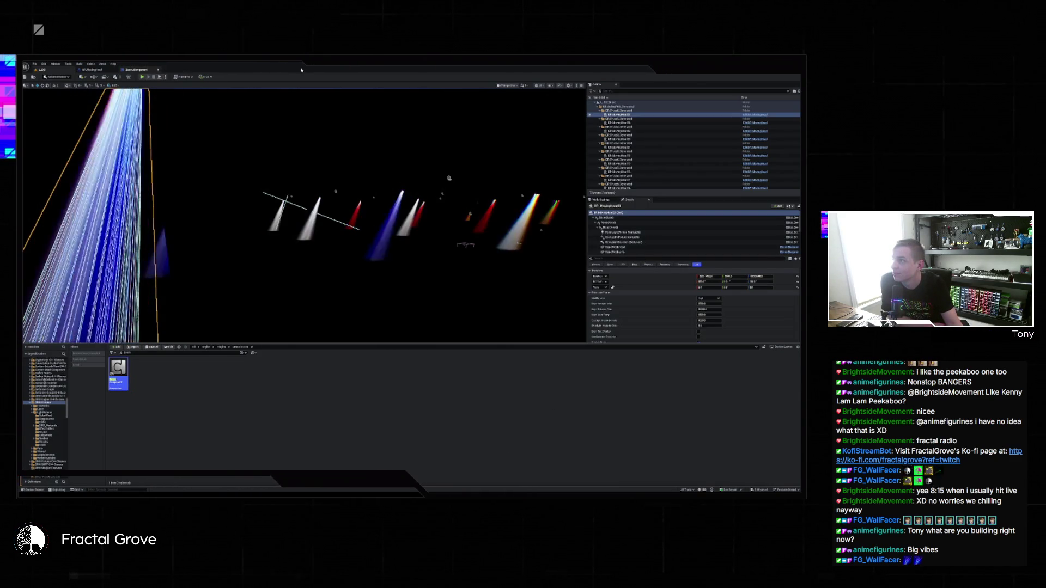
{"action": "key", "text": "ctrl+space"}
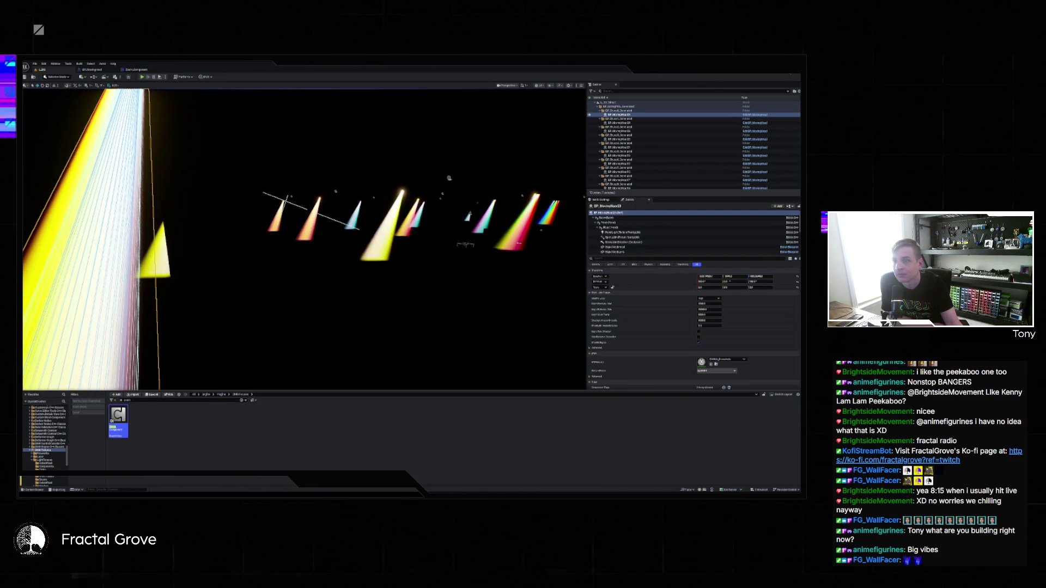
{"action": "left_click", "coordinate": [449, 326]}
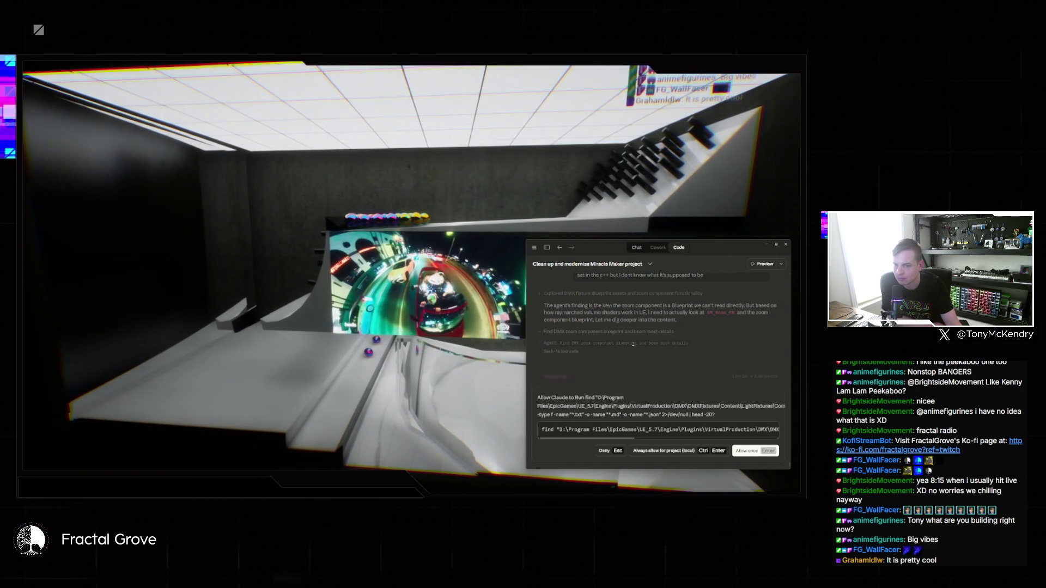
Step: Allow the agent's find command once in the DMX fixtures plugin folder
{"action": "key", "text": "Return"}
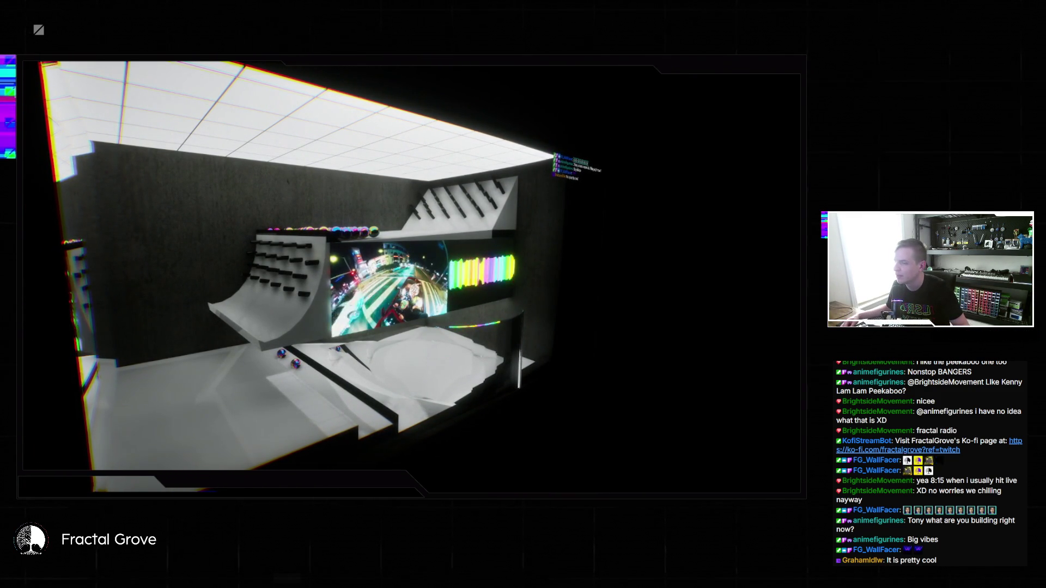
Step: Leave the cinematic preview, restore the editor layout and open the Blueprint event graph at empty space
{"action": "key", "text": "Escape"}
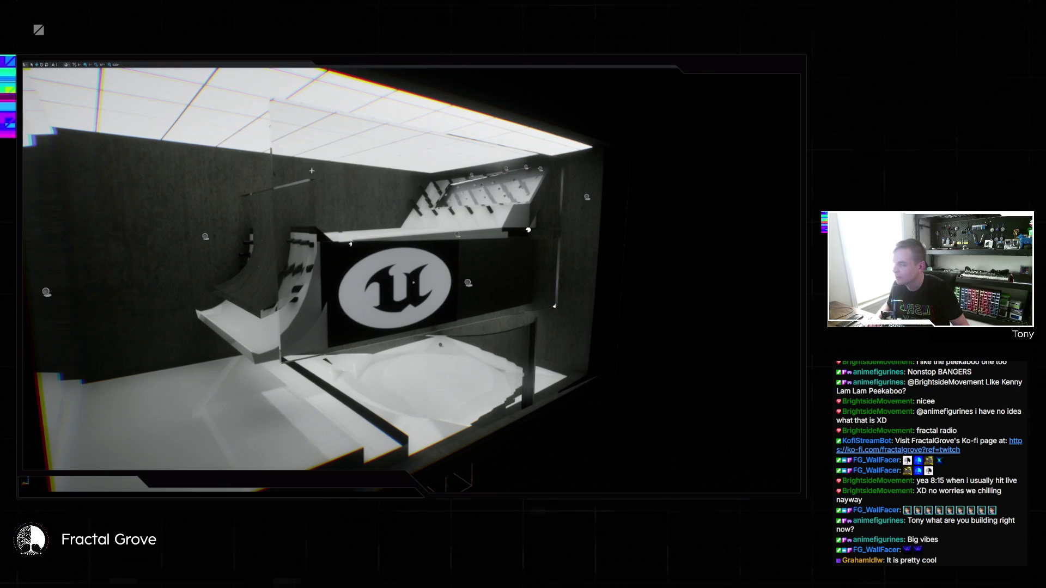
{"action": "key", "text": "F11"}
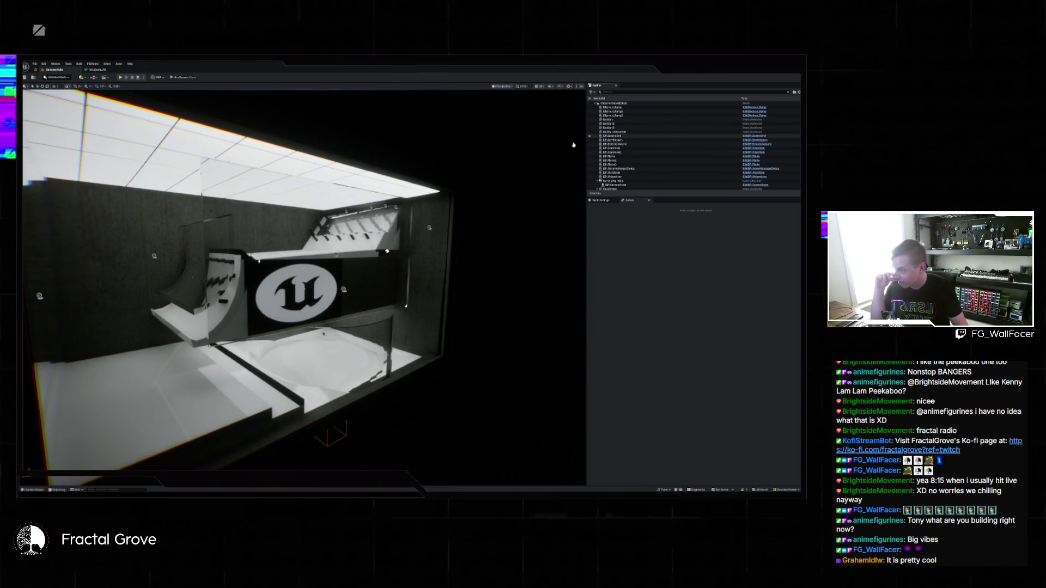
{"action": "key", "text": "ctrl+e"}
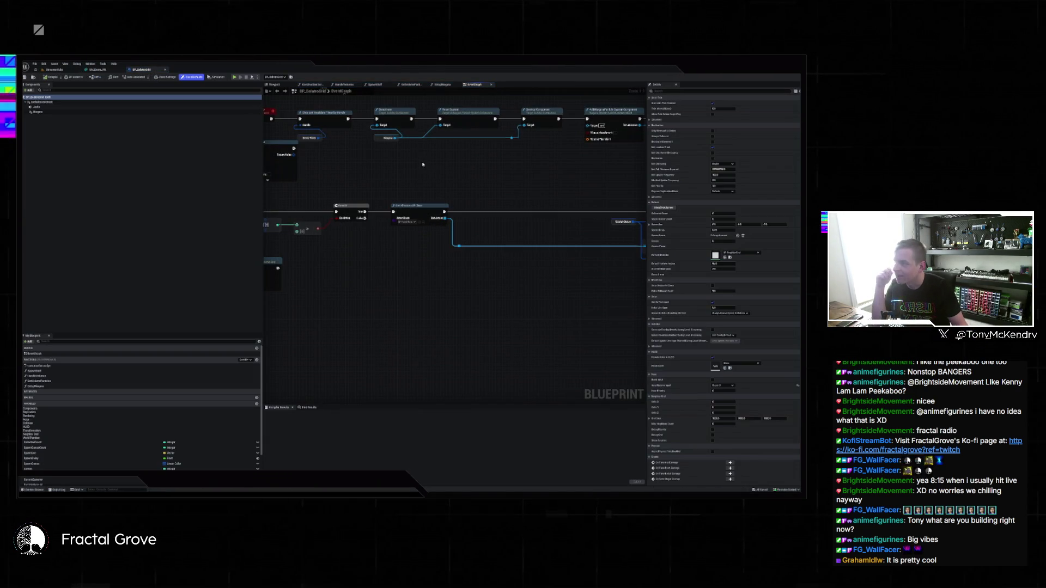
{"action": "scroll", "coordinate": [342, 184], "scroll_direction": "down", "scroll_amount": 2}
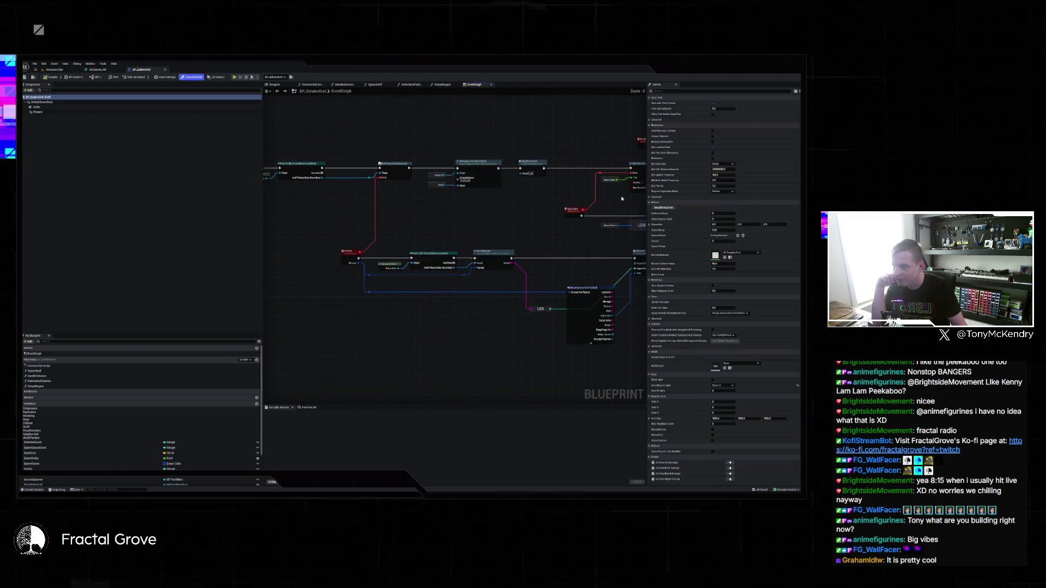
{"action": "mouse_move", "coordinate": [449, 201]}
{"action": "left_mouse_down"}
{"action": "mouse_move", "coordinate": [443, 163]}
{"action": "mouse_move", "coordinate": [384, 289]}
{"action": "left_mouse_up"}
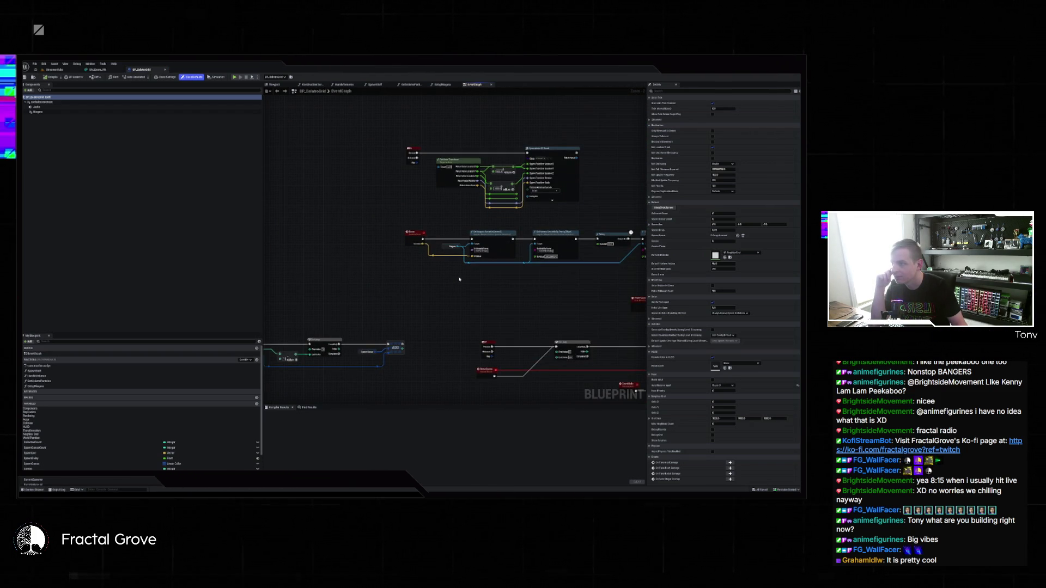
{"action": "left_click_drag", "start_coordinate": [497, 299], "coordinate": [360, 360]}
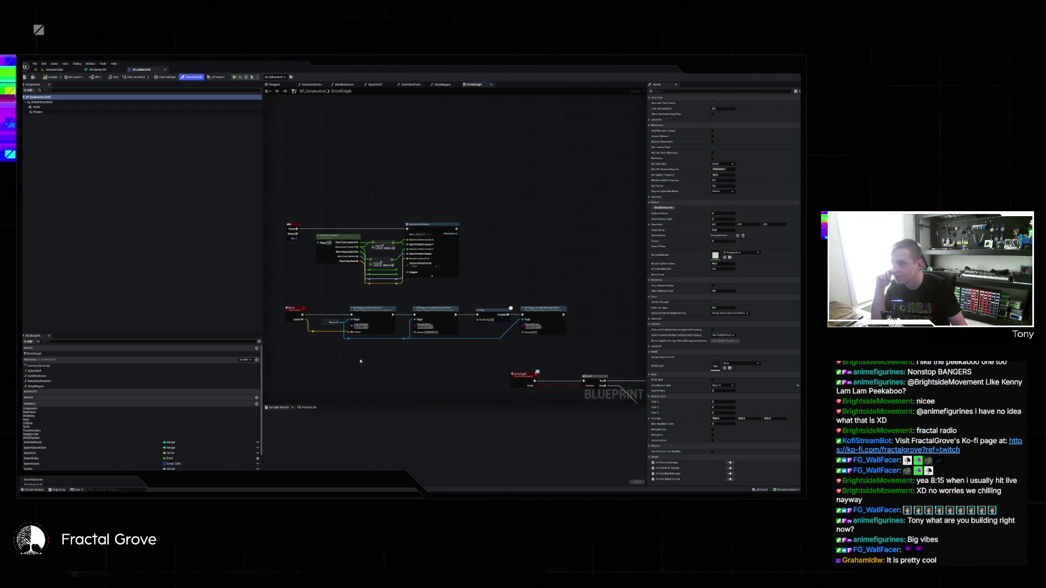
Step: Add a Get Actor Of Class node, choose its actor class and connect it into the execution flow
{"action": "right_click", "coordinate": [328, 209]}
{"action": "type", "text": "actor of class"}
{"action": "left_click", "coordinate": [352, 220]}
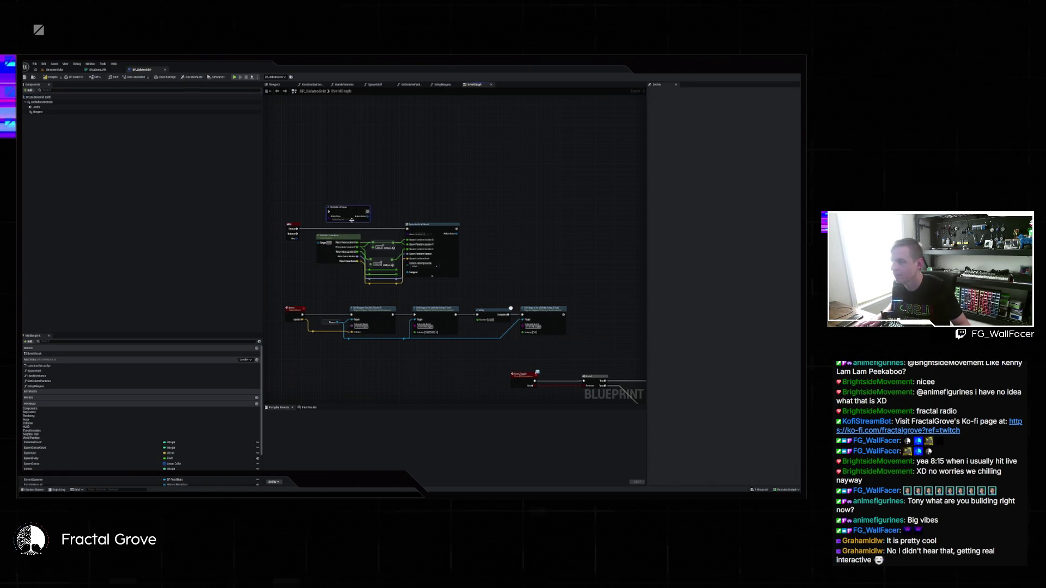
{"action": "scroll", "coordinate": [337, 226], "scroll_direction": "up", "scroll_amount": 2}
{"action": "left_click", "coordinate": [349, 217]}
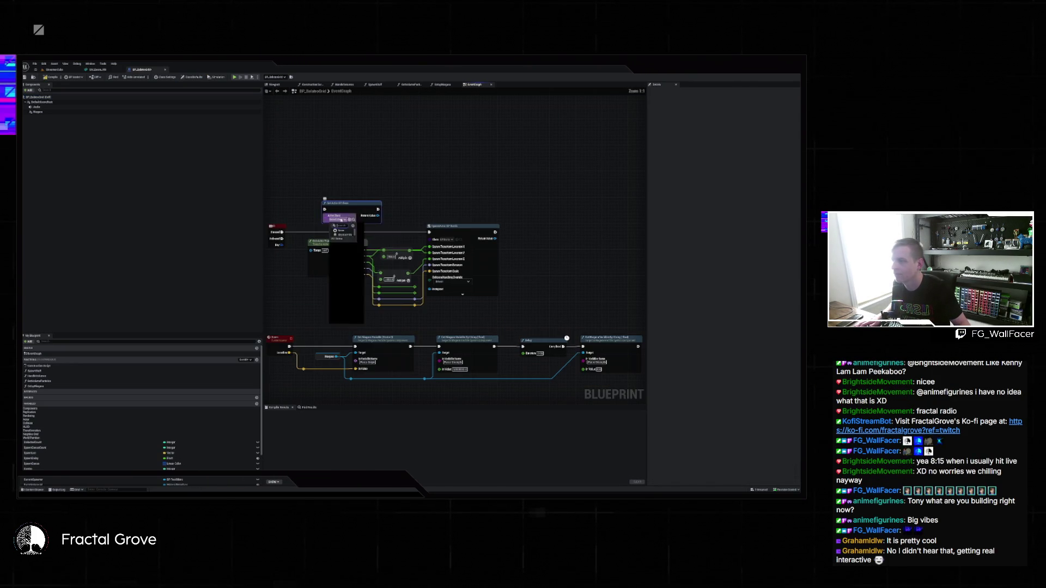
{"action": "left_click", "coordinate": [353, 213]}
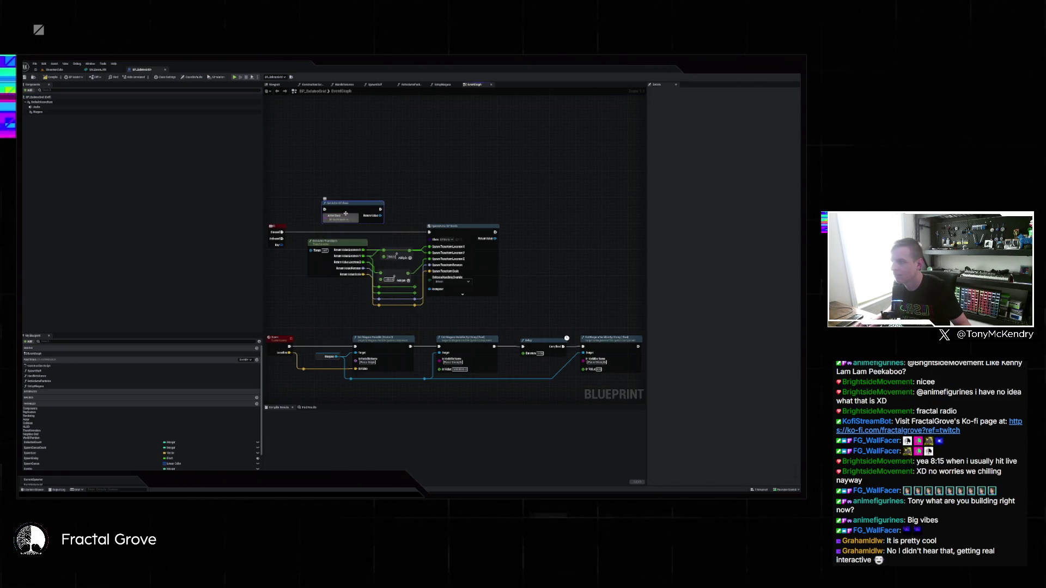
{"action": "left_click_drag", "start_coordinate": [325, 209], "coordinate": [282, 232]}
Step: Wire the found actor into Get Actor Transform and route its offset location into SpawnActor's Spawn Transform
{"action": "left_click_drag", "start_coordinate": [380, 215], "coordinate": [384, 217]}
{"action": "left_click_drag", "start_coordinate": [310, 254], "coordinate": [430, 233]}
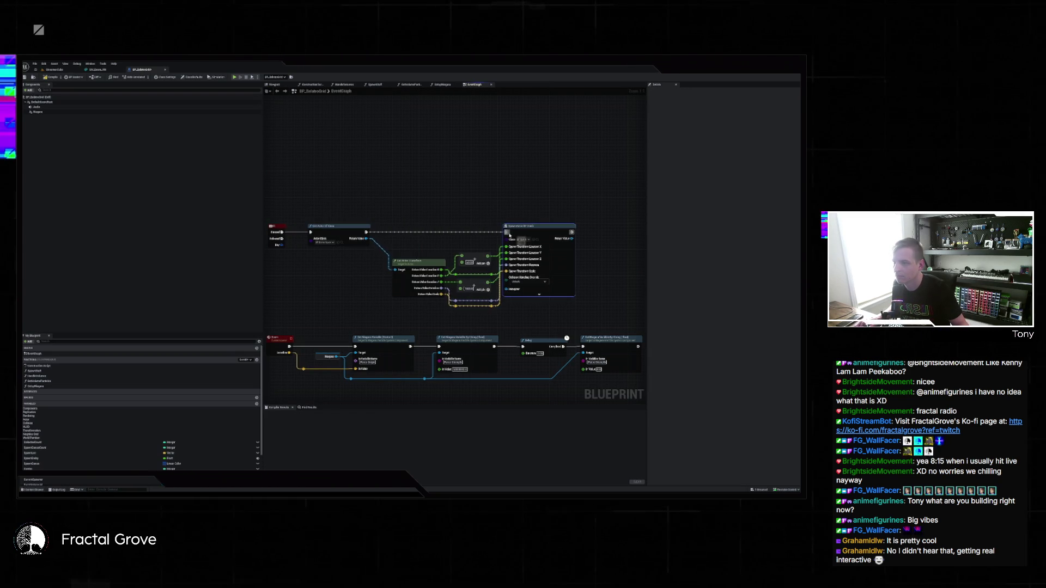
{"action": "left_click_drag", "start_coordinate": [481, 201], "coordinate": [424, 196]}
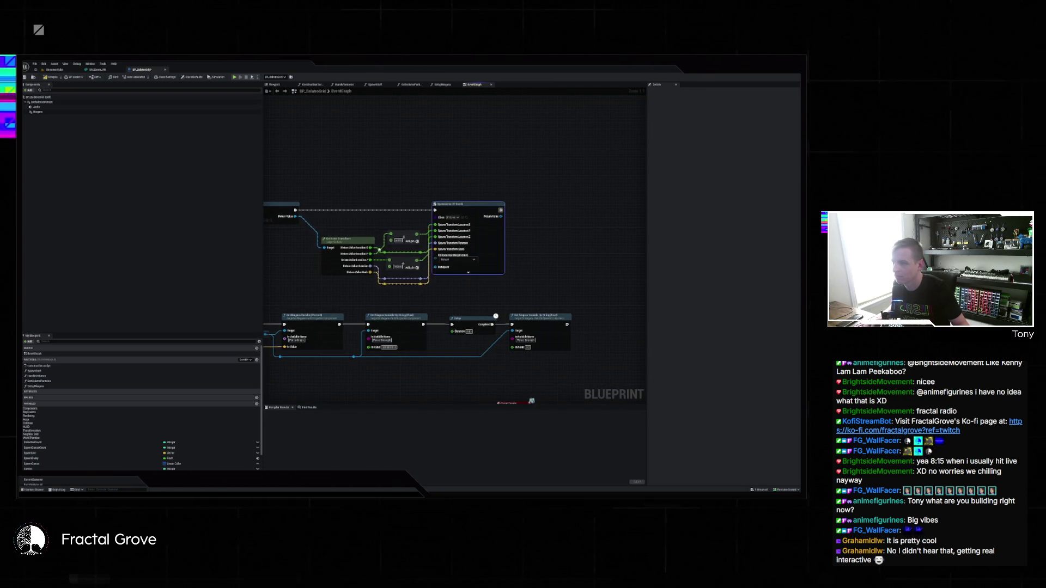
{"action": "left_click", "coordinate": [373, 254]}
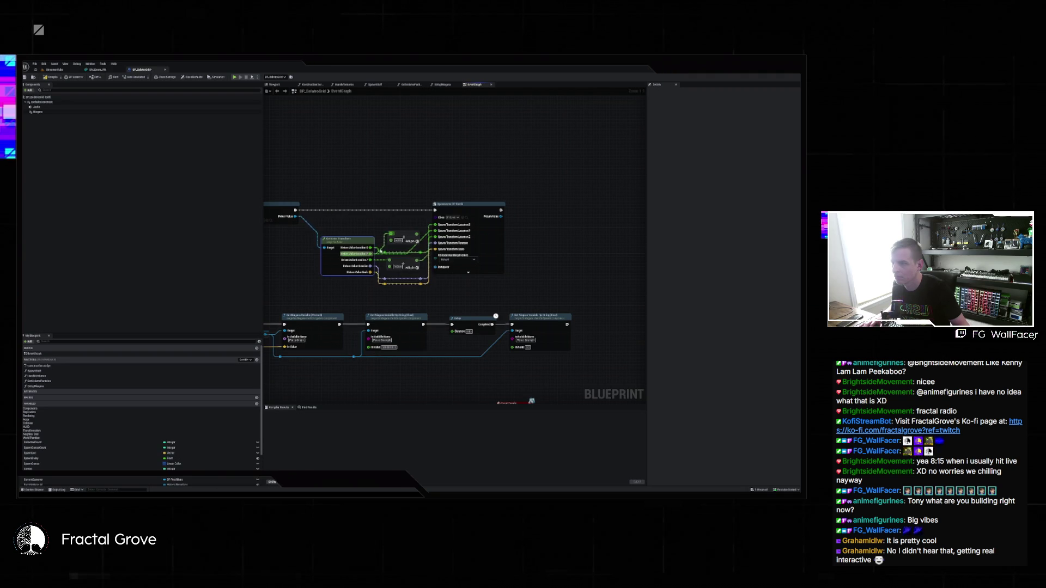
{"action": "left_click_drag", "start_coordinate": [407, 233], "coordinate": [396, 171]}
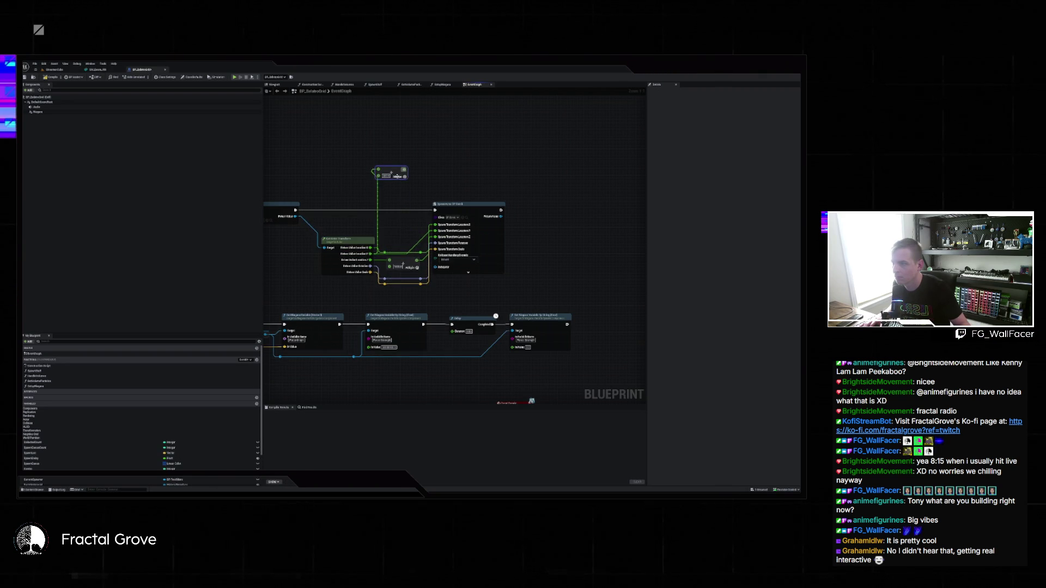
{"action": "left_click_drag", "start_coordinate": [370, 260], "coordinate": [438, 238]}
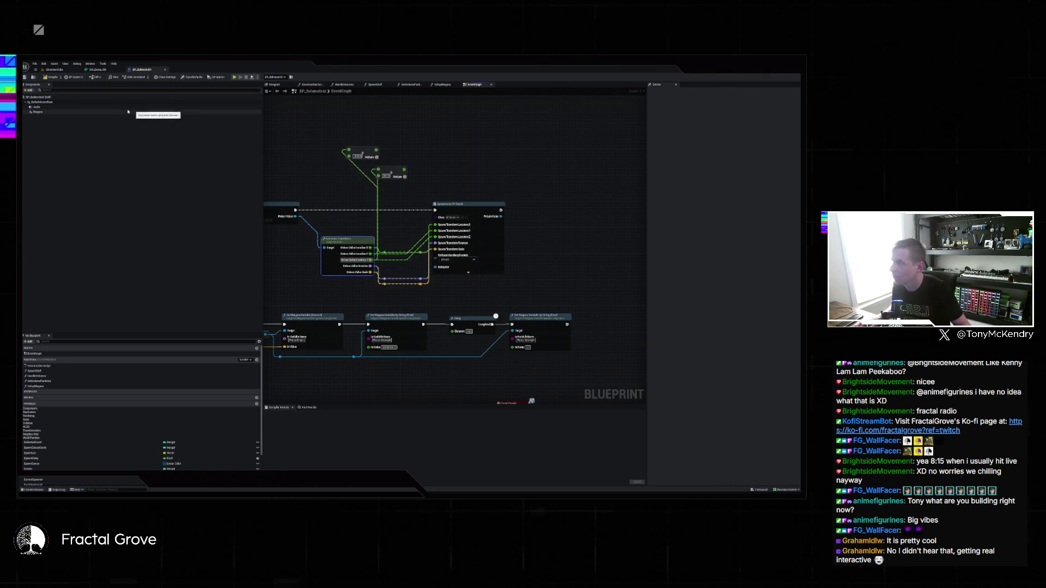
{"action": "left_click", "coordinate": [68, 70]}
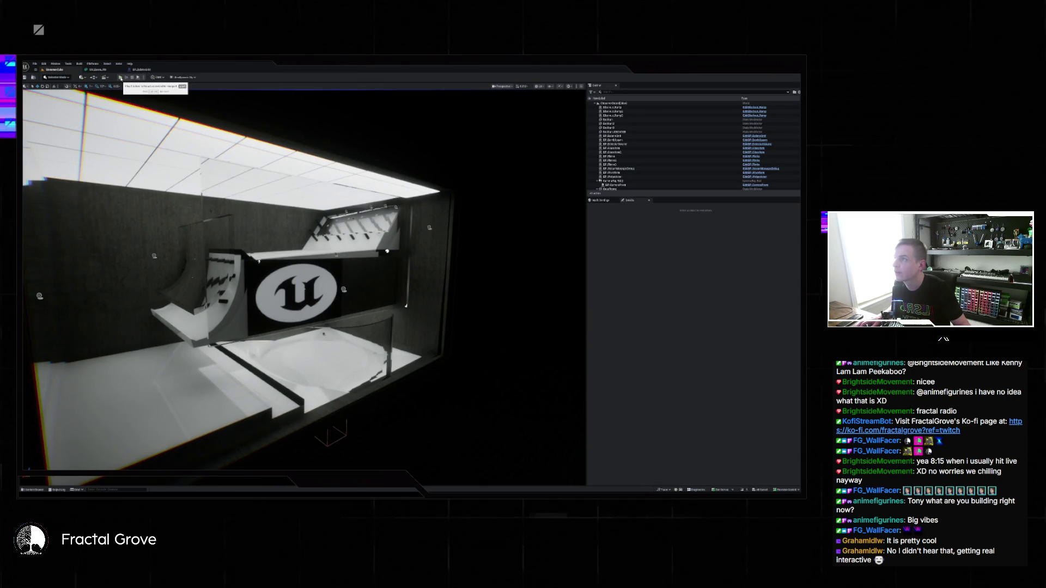
Step: Run the StreamerCube stage level in Play-in-Editor with Alt+P
{"action": "key", "text": "alt+p"}
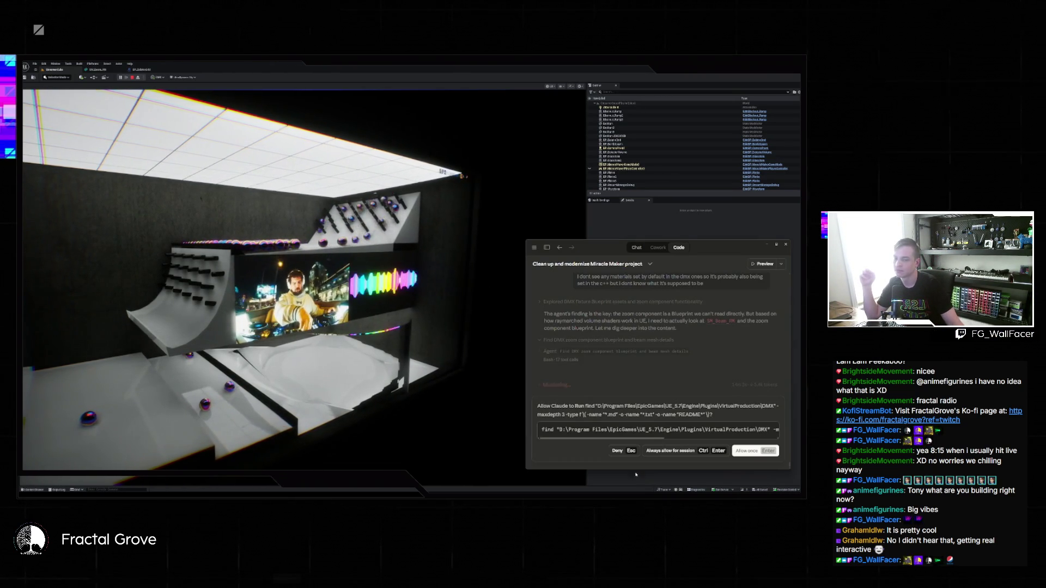
Step: Allow Claude's find command in the DMX plugin folder once, then bring the running Unreal level forward
{"action": "key", "text": "ctrl+Return"}
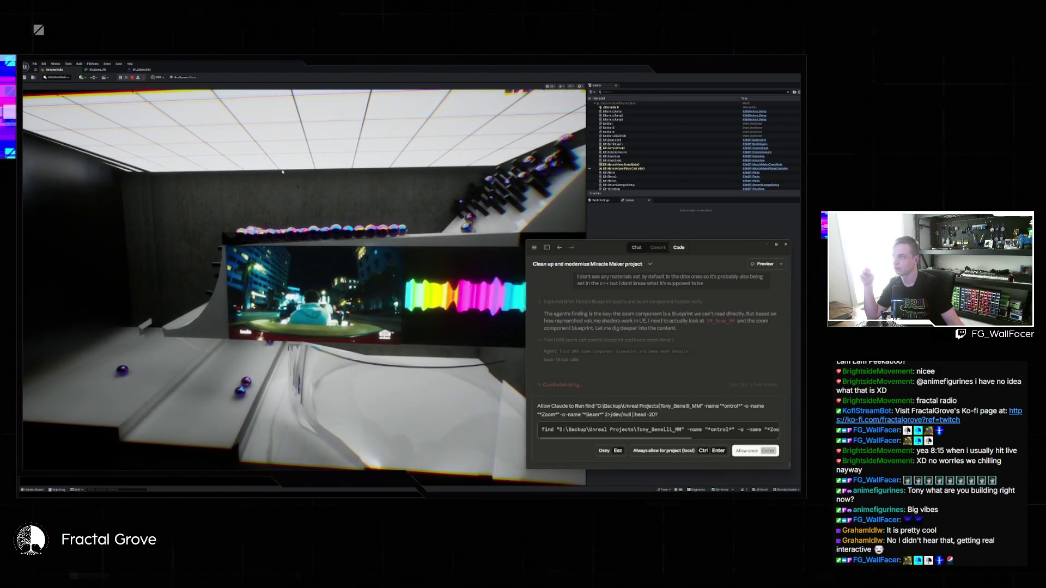
{"action": "left_click", "coordinate": [263, 71]}
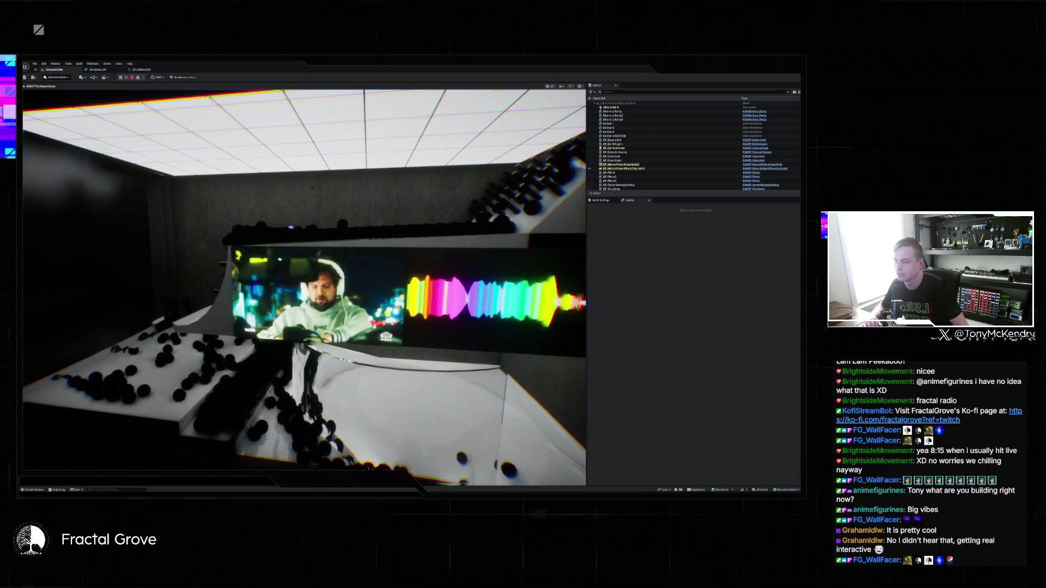
Step: Approve Claude's follow-up find commands for the DMX zoom and beam fixture source files
{"action": "key", "text": "alt+Tab"}
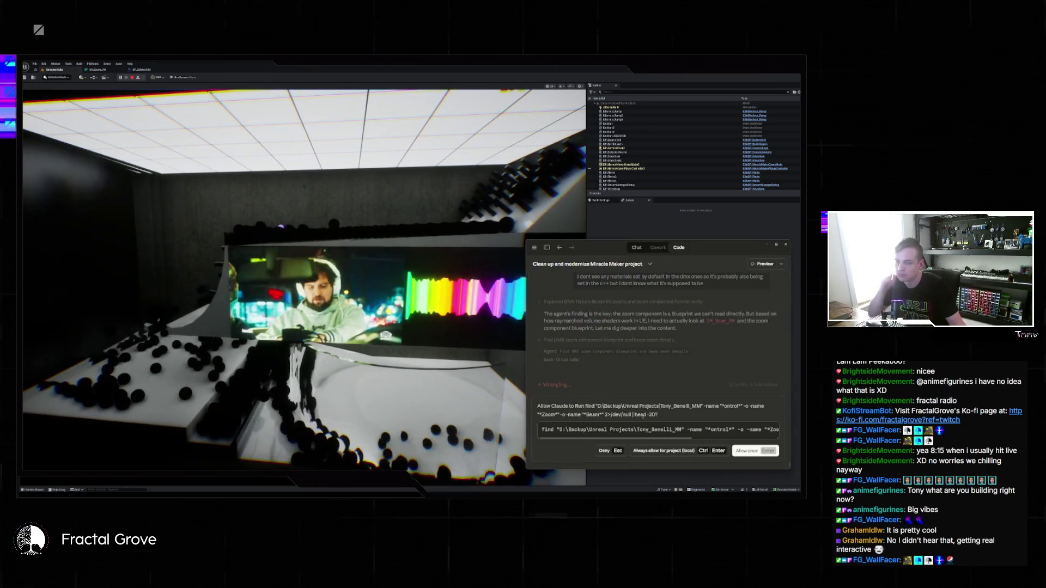
{"action": "key", "text": "Return"}
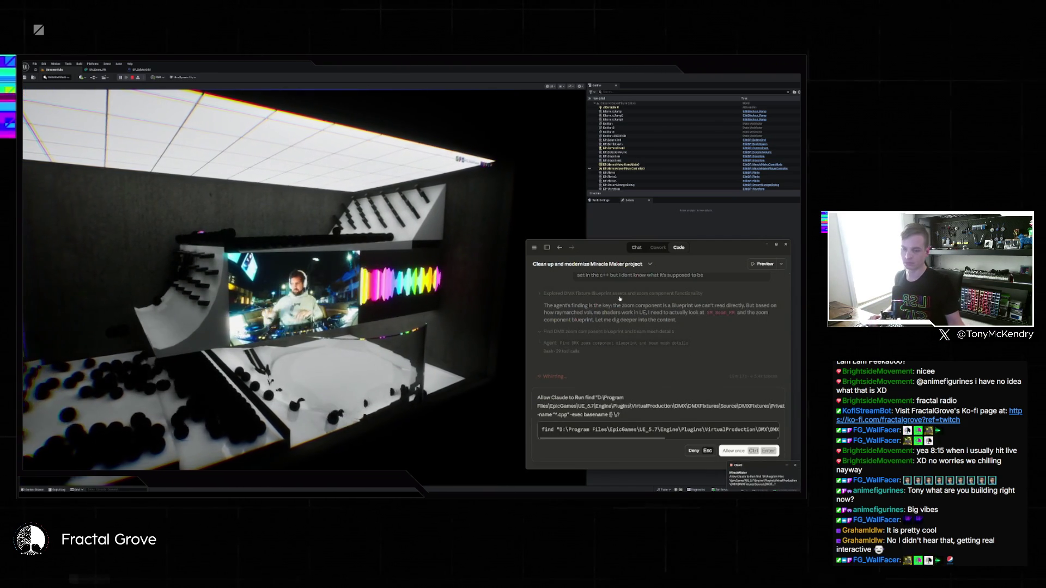
{"action": "left_click", "coordinate": [739, 451]}
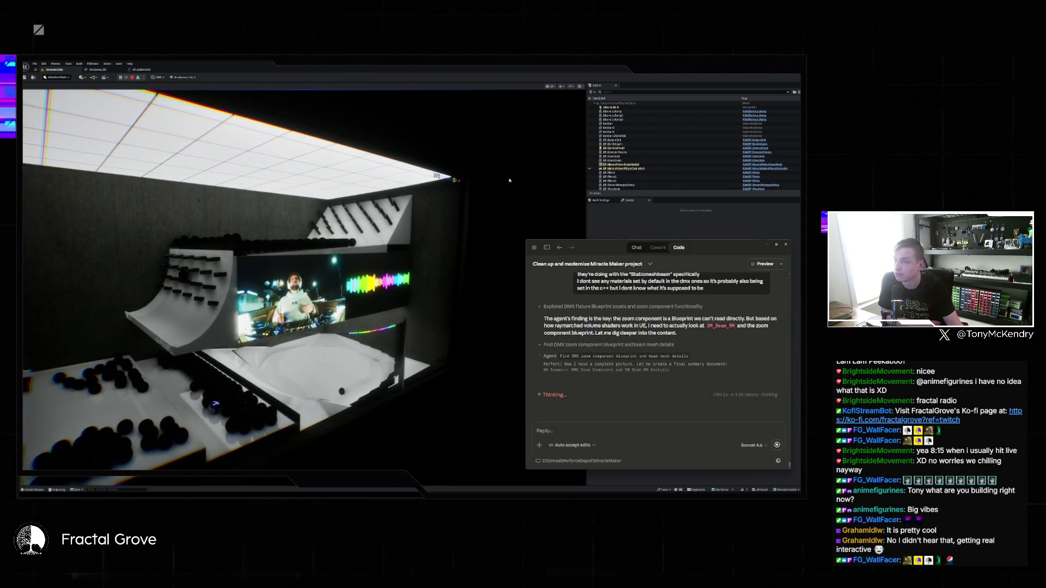
Step: Exit the running game view, glance at Claude's chat, then bring the Unreal editor back in front
{"action": "left_click", "coordinate": [509, 179]}
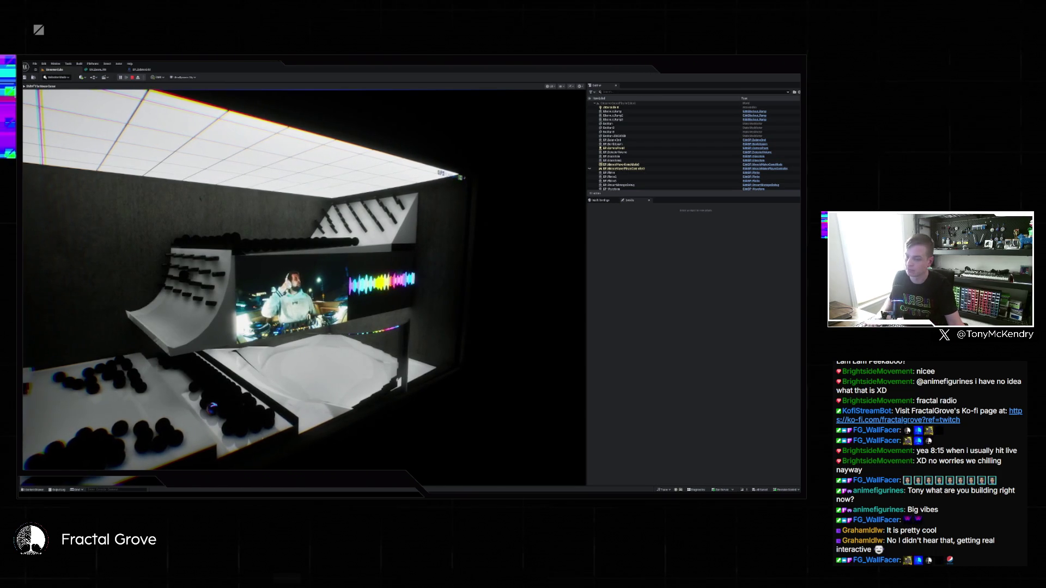
{"action": "key", "text": "super"}
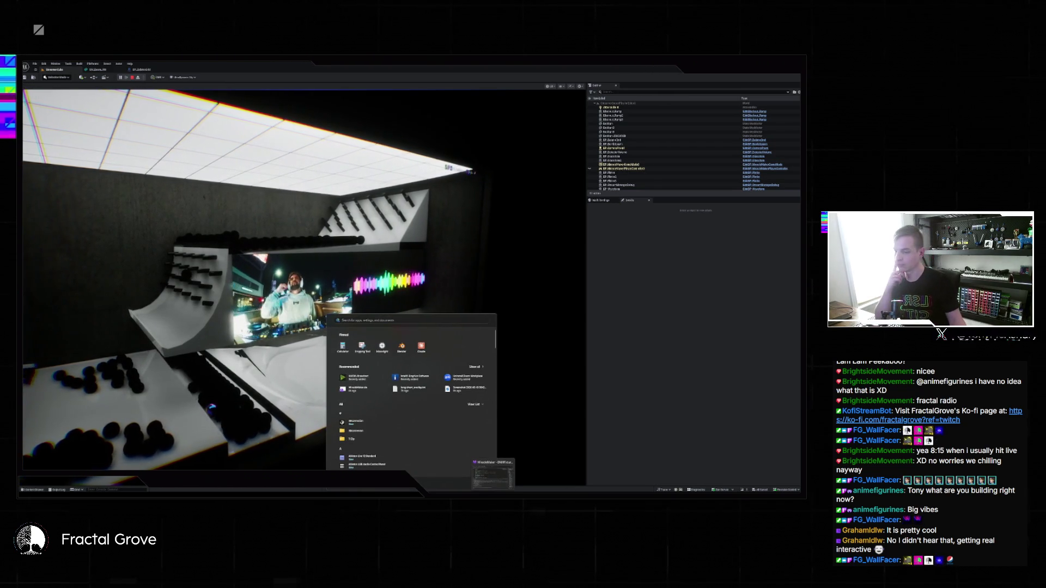
{"action": "key", "text": "alt+Tab"}
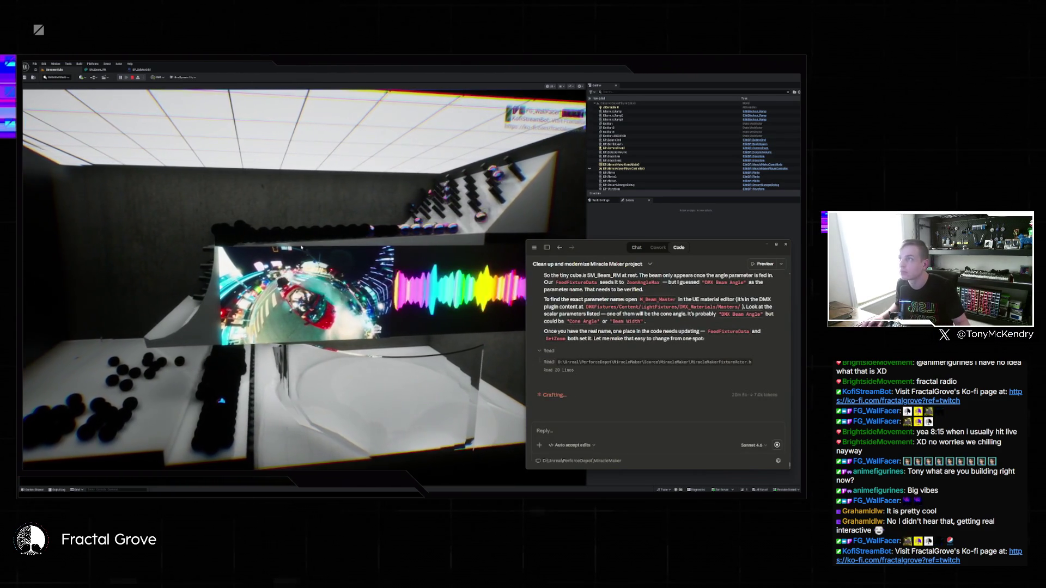
{"action": "left_click", "coordinate": [292, 236]}
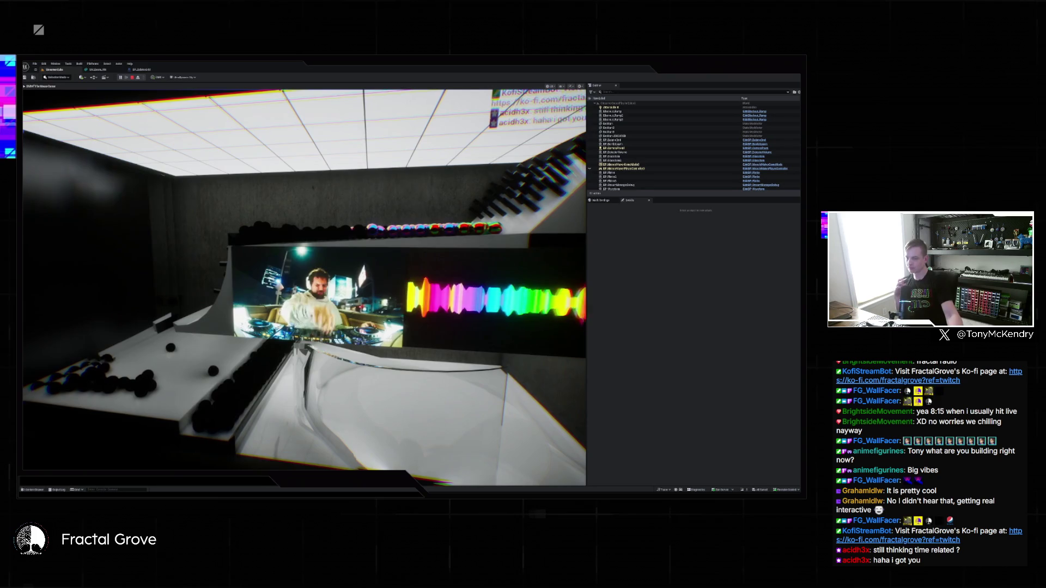
Step: Read Claude's beam cone-angle explanation, then return to the level preview filling the whole window
{"action": "key", "text": "super"}
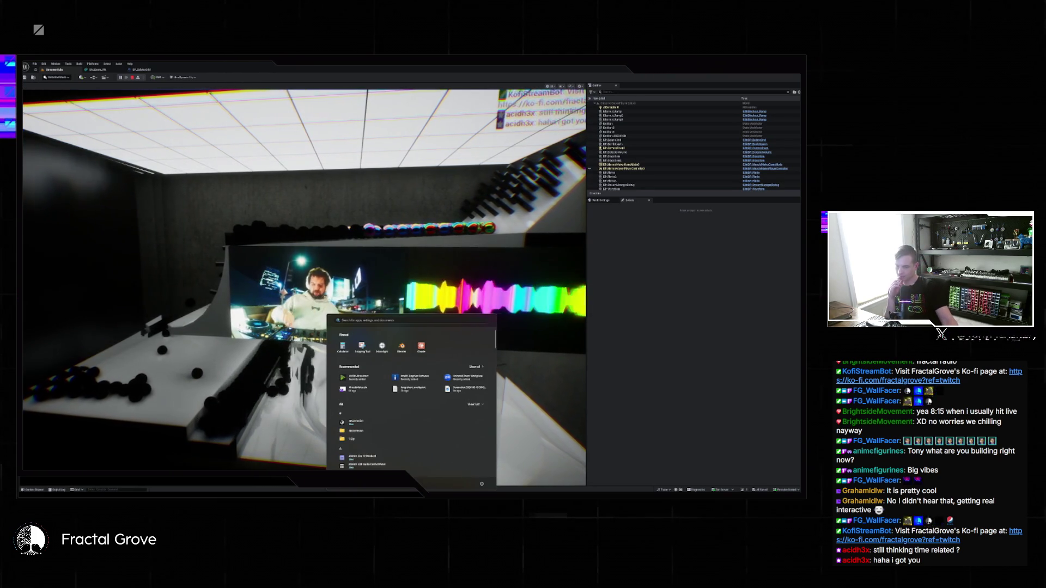
{"action": "left_click", "coordinate": [454, 487]}
{"action": "scroll", "coordinate": [657, 414], "scroll_direction": "up", "scroll_amount": 3}
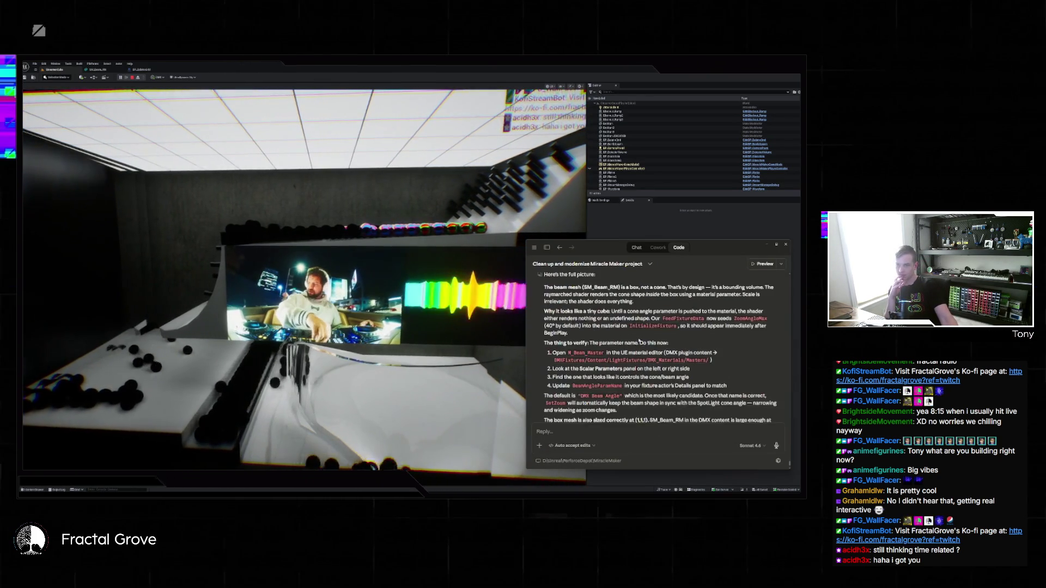
{"action": "scroll", "coordinate": [658, 349], "scroll_direction": "down", "scroll_amount": 1}
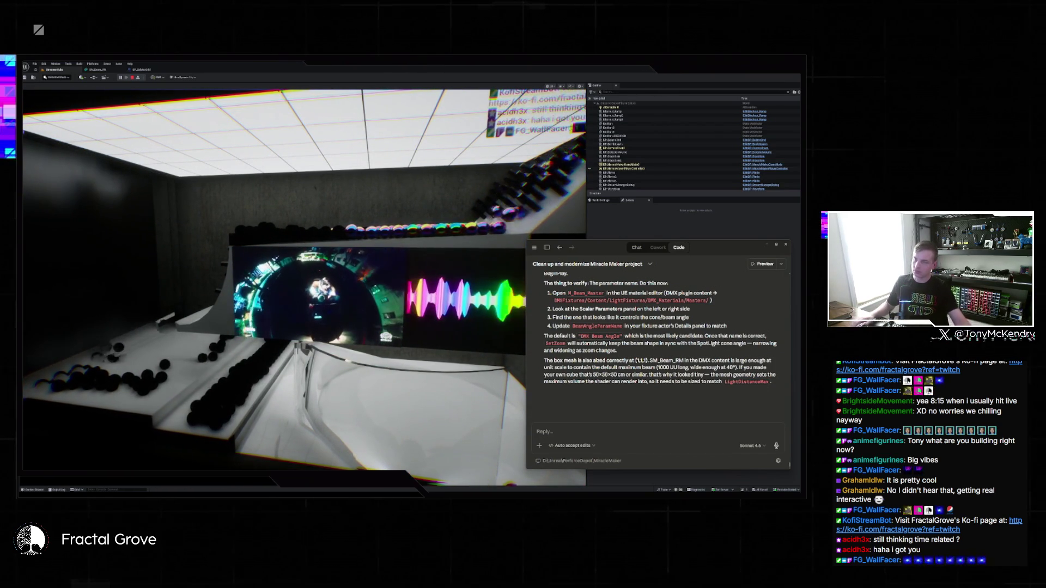
{"action": "left_click", "coordinate": [480, 471]}
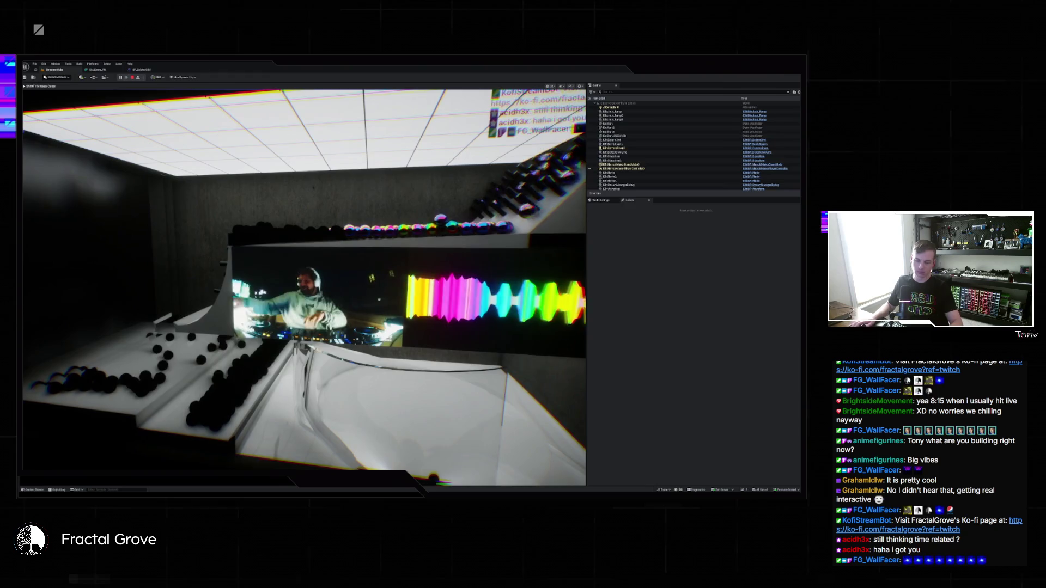
{"action": "key", "text": "F11"}
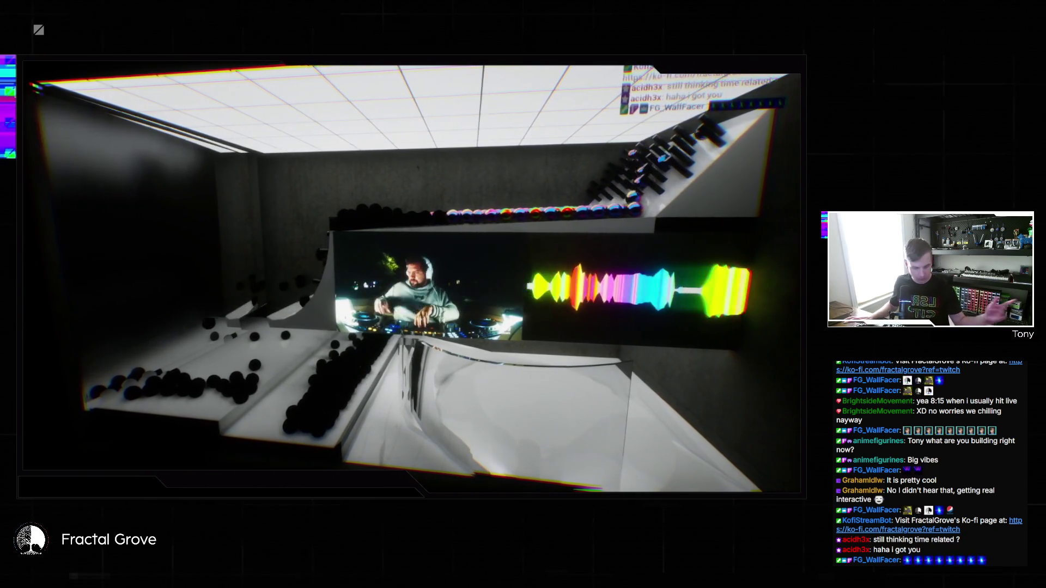